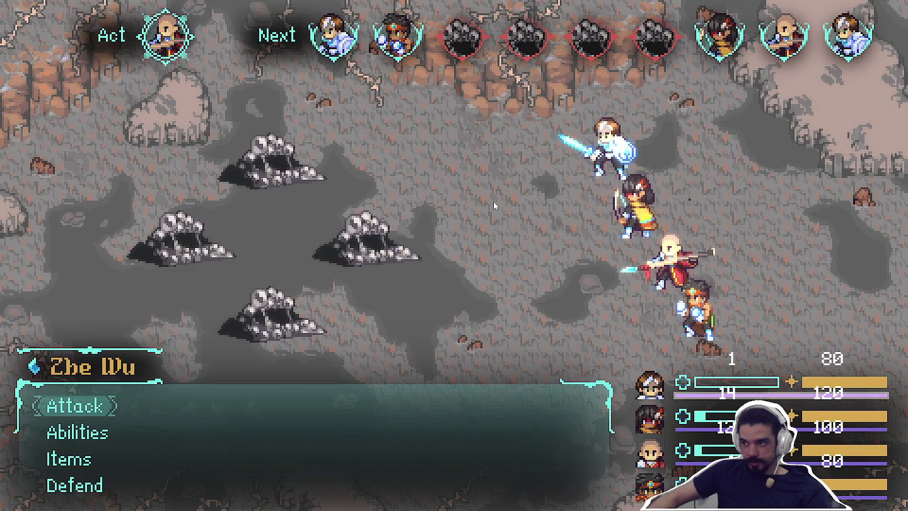
# Step: Have two heroes attack the Sloth Blob, dealing 13 and 7 damage
pyautogui.press('Return')
pyautogui.press('Return')
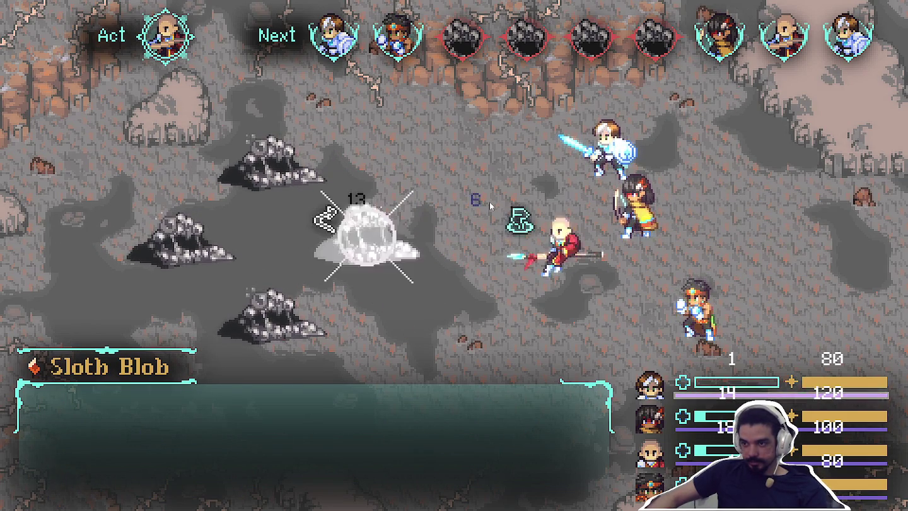
pyautogui.press('Return')
pyautogui.press('Return')
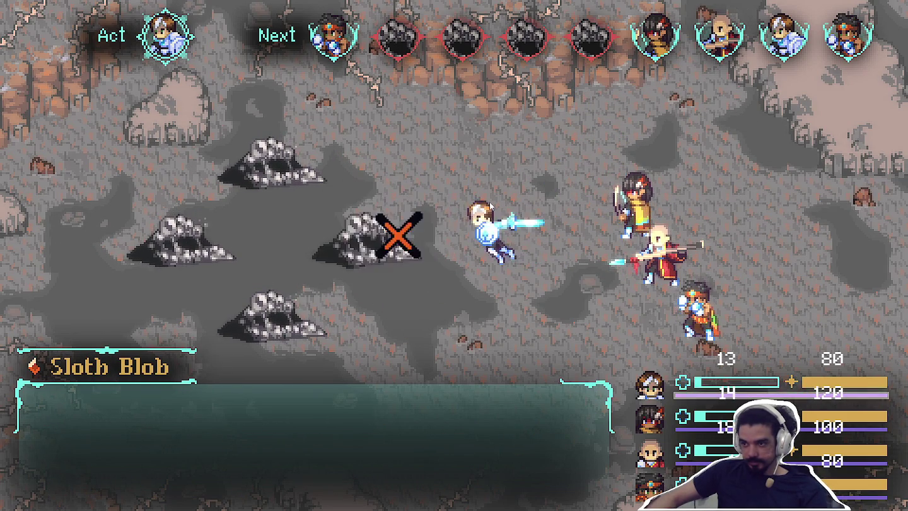
pyautogui.press('Return')
pyautogui.press('Return')
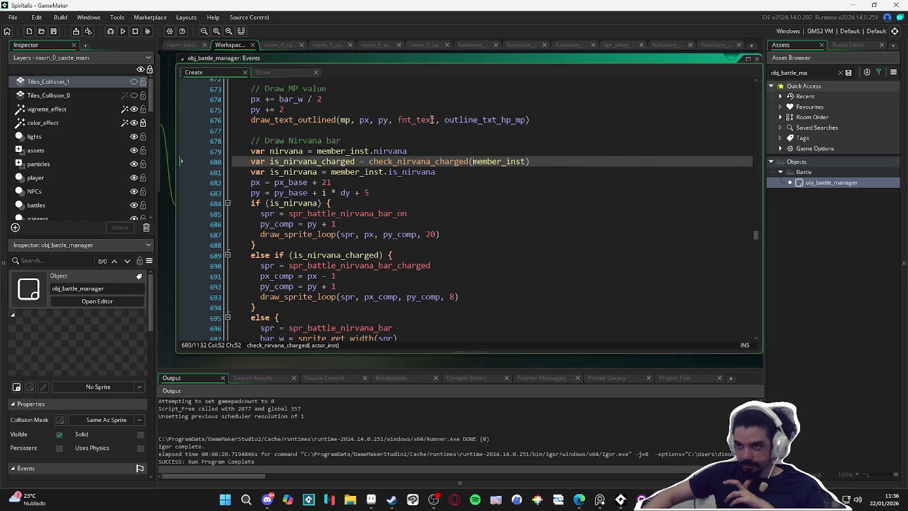
# Step: From line 676, search for outline_txt_hp to jump to the outline_txt_hp_mp definition
pyautogui.click(501, 120)
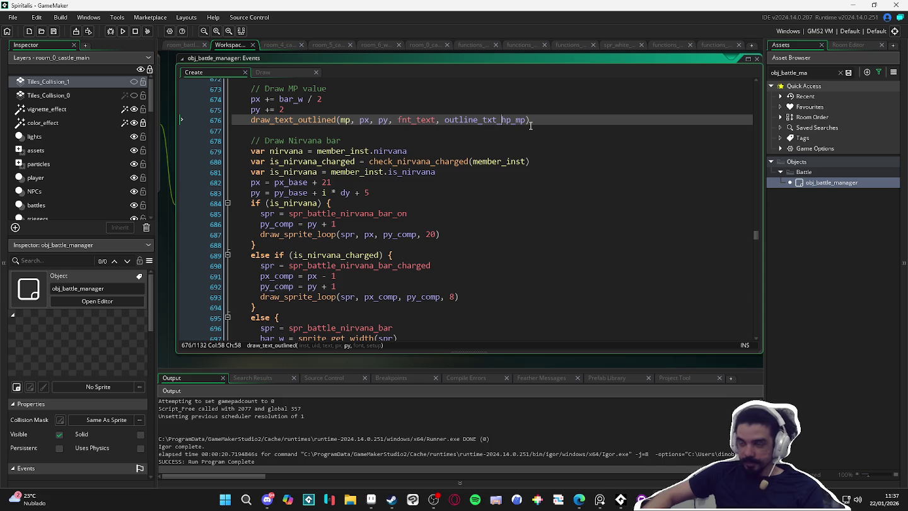
pyautogui.hotkey('ctrl', 'f')
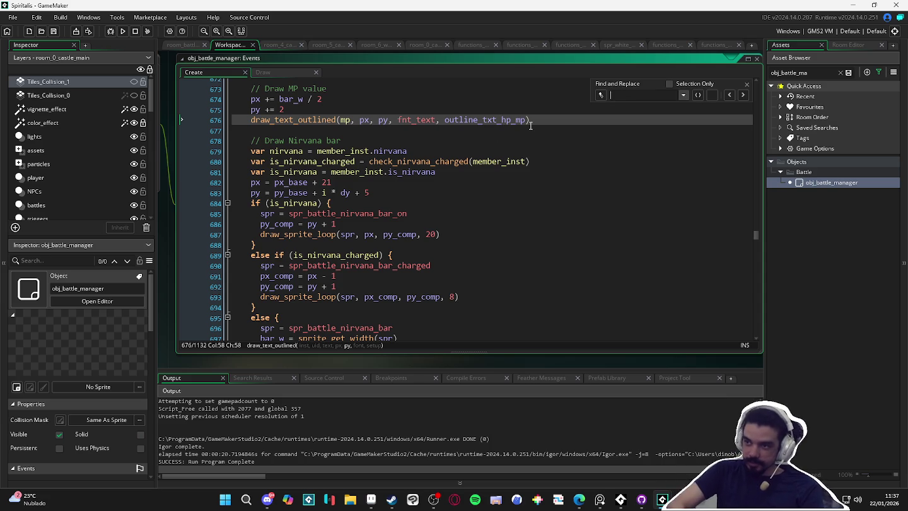
pyautogui.press('Return')
pyautogui.write('outline_text_')
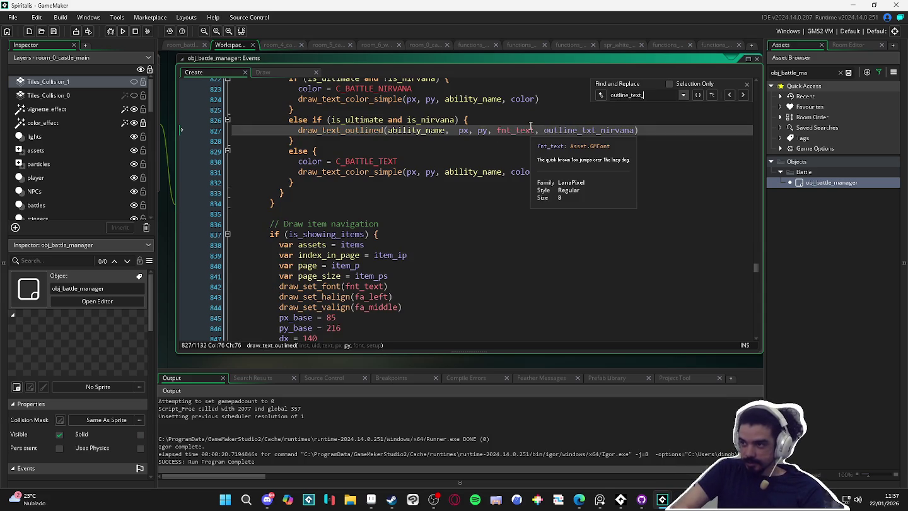
pyautogui.press('BackSpace')
pyautogui.press('BackSpace')
pyautogui.write('xt_h')
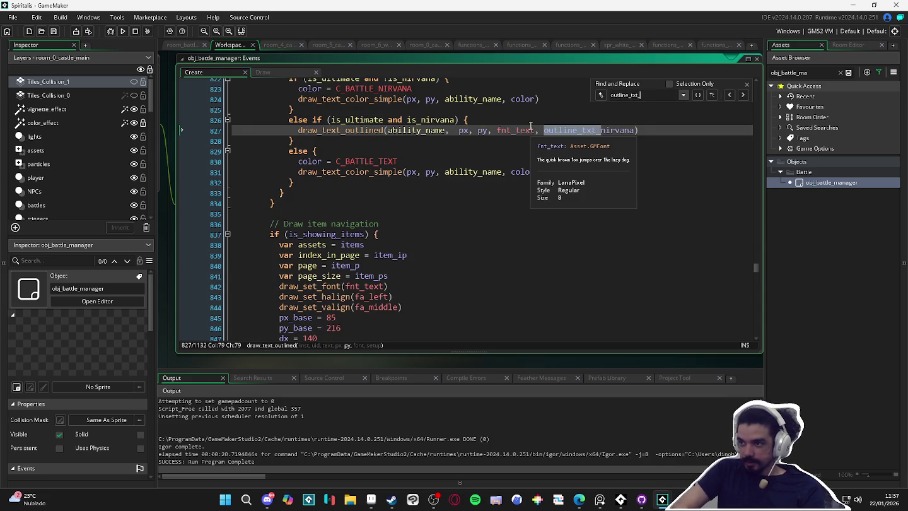
pyautogui.press('Return')
pyautogui.write('p')
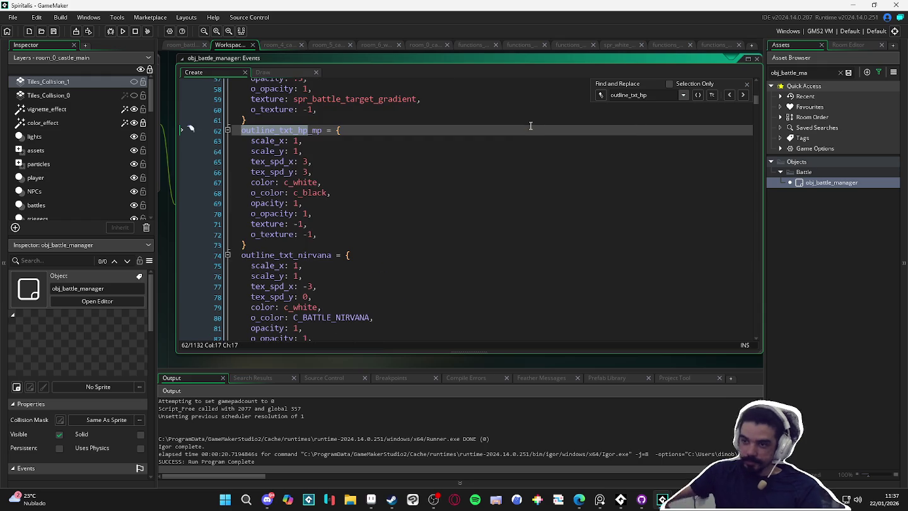
# Step: Step through outline_txt_hp_mp's tex_spd_x, o_color, opacity, o_opacity and texture settings, closing the Find panel
pyautogui.click(330, 144)
pyautogui.click(326, 163)
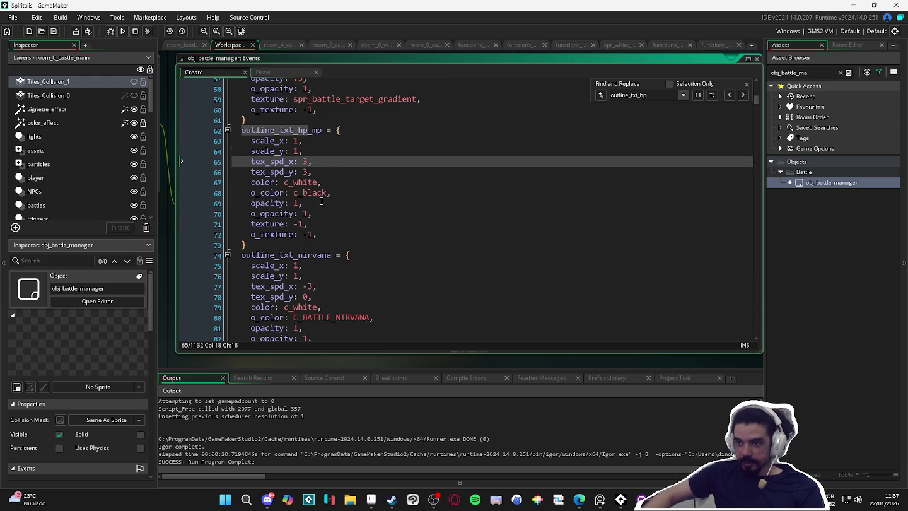
pyautogui.click(321, 202)
pyautogui.click(315, 215)
pyautogui.click(326, 193)
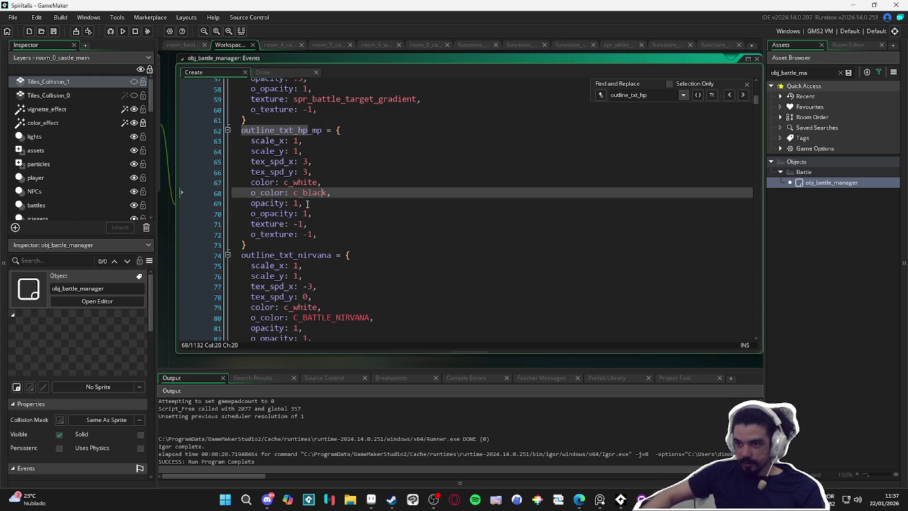
pyautogui.click(332, 204)
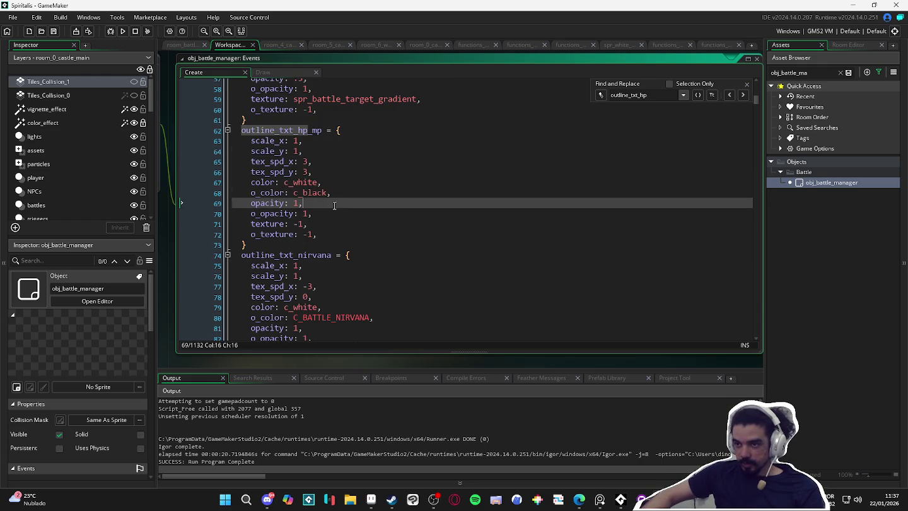
pyautogui.click(746, 84)
pyautogui.click(357, 192)
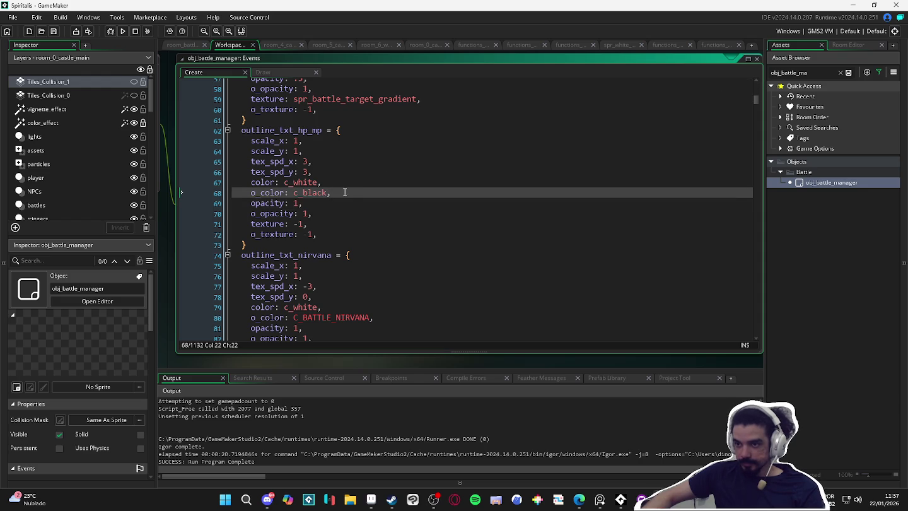
pyautogui.click(309, 223)
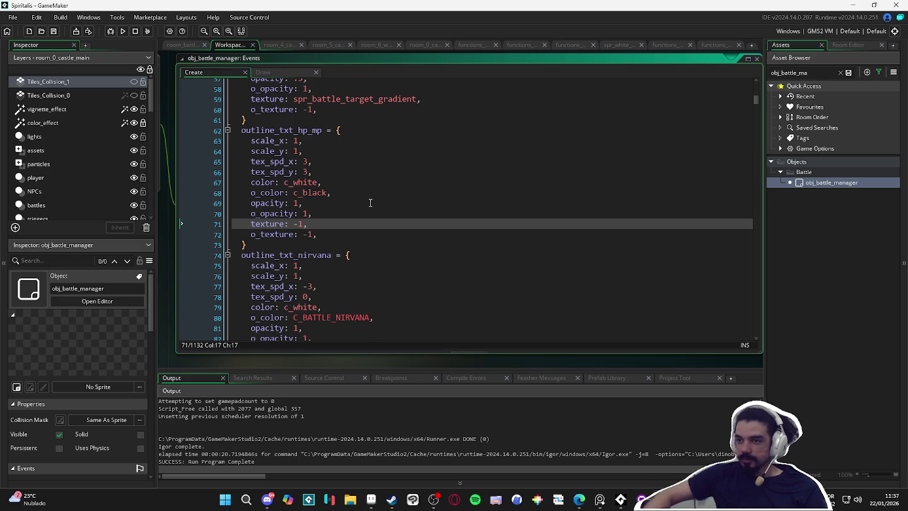
# Step: Search for txt and step back through its matches at lines 62, 827, 676, 662 and 74
pyautogui.scroll(4, 369, 203)
pyautogui.moveTo(350, 216)
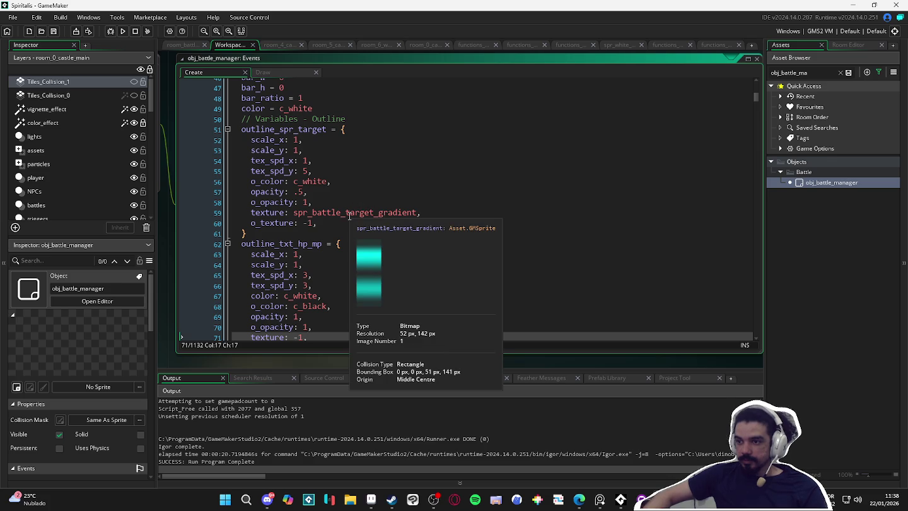
pyautogui.scroll(6, 350, 215)
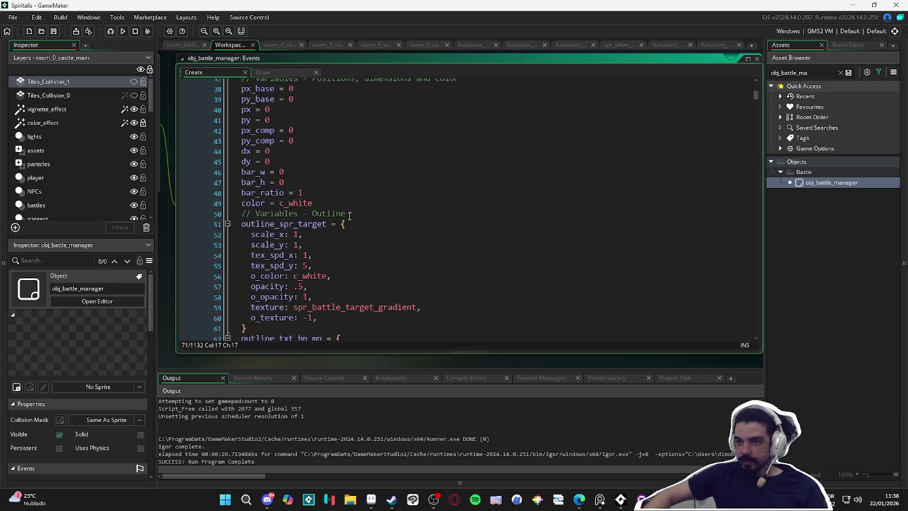
pyautogui.hotkey('ctrl', 'f')
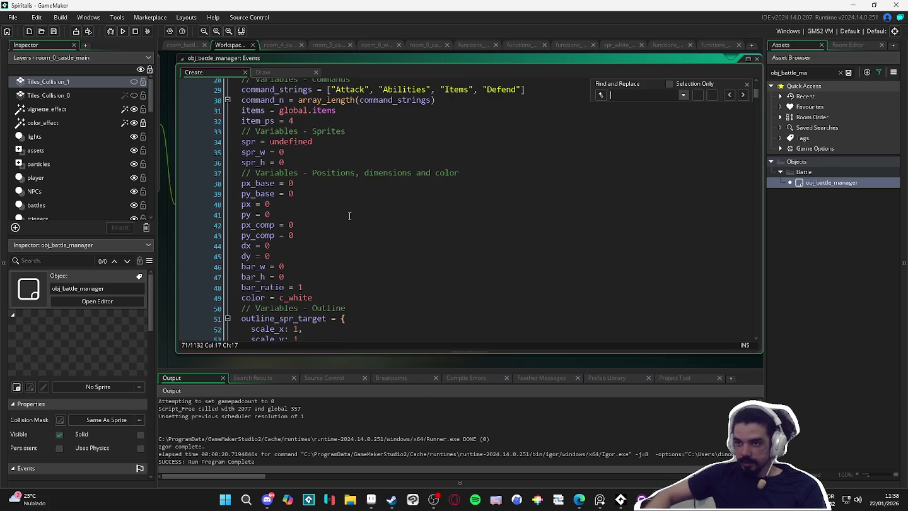
pyautogui.write('txt')
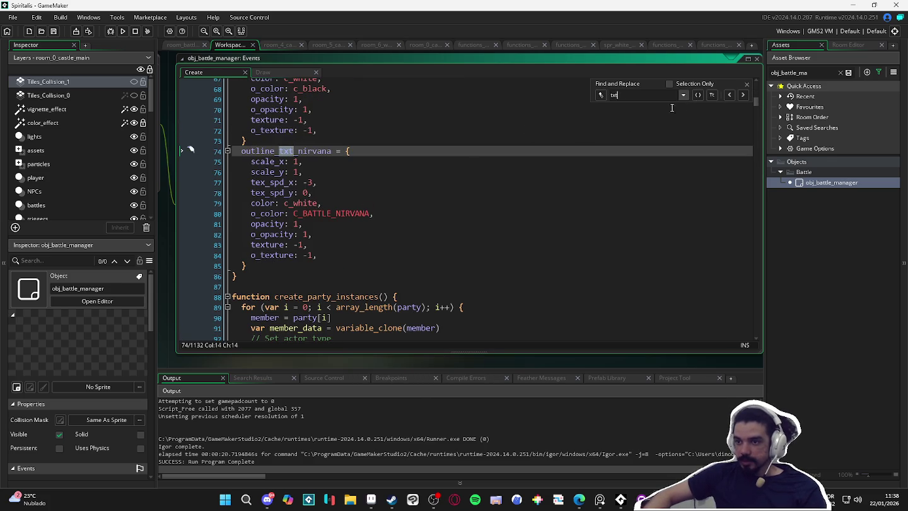
pyautogui.click(730, 95)
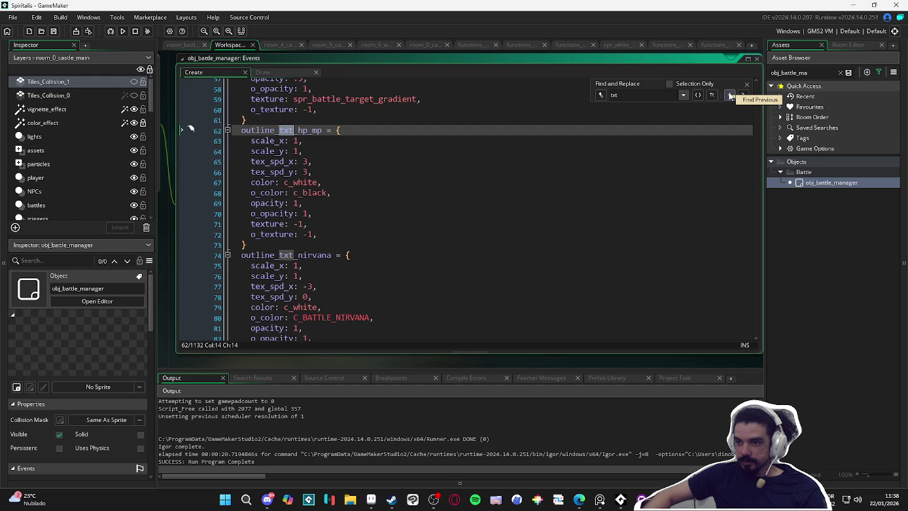
pyautogui.click(730, 96)
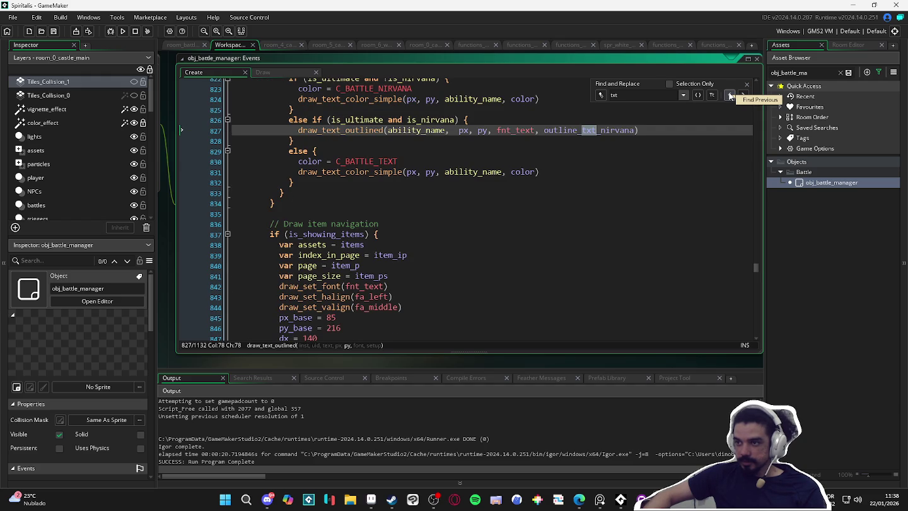
pyautogui.click(730, 96)
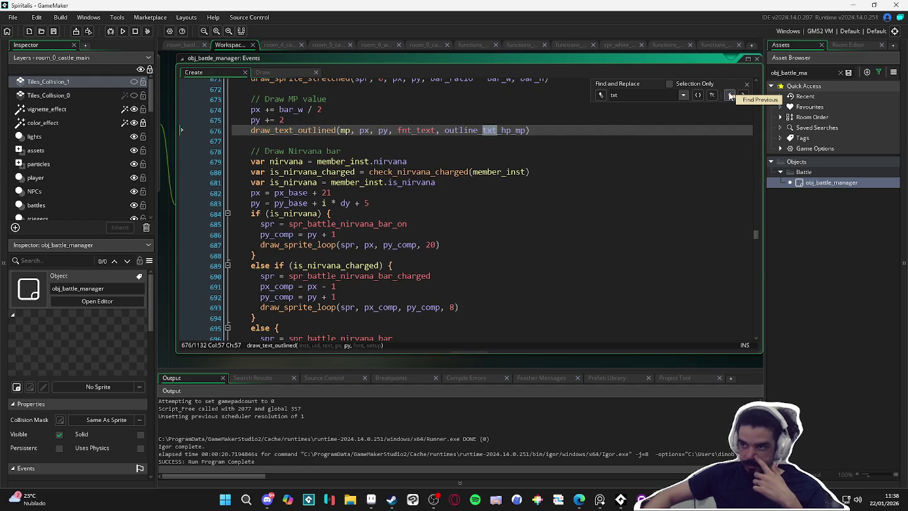
pyautogui.click(730, 96)
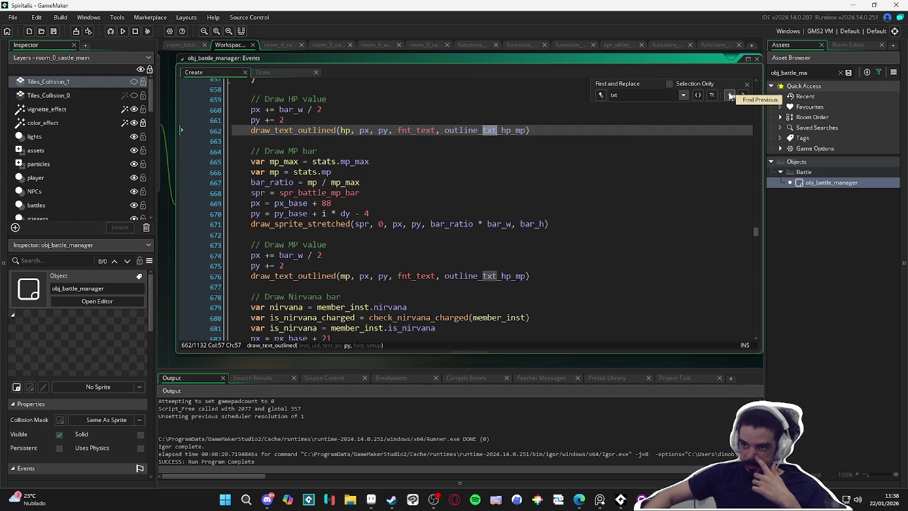
pyautogui.click(729, 96)
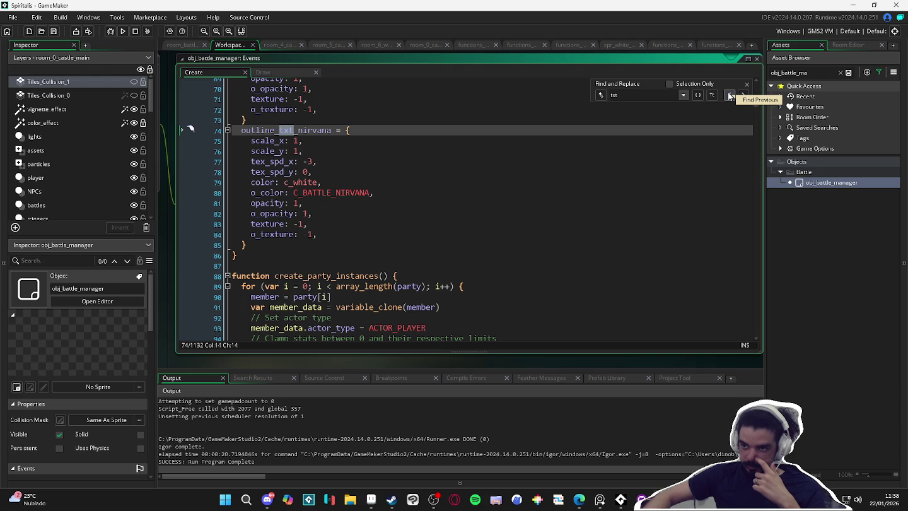
# Step: Close the find panel and scroll up to the command_strings battle variables
pyautogui.click(747, 84)
pyautogui.scroll(7, 451, 127)
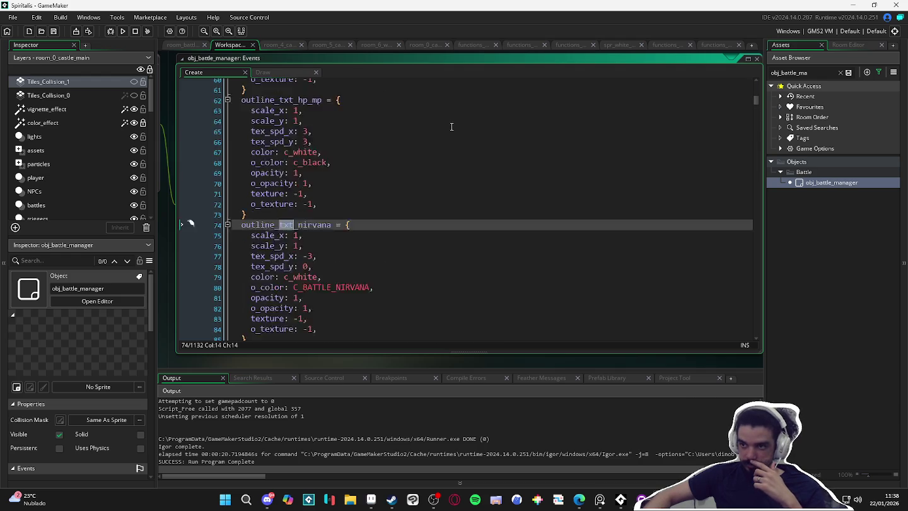
pyautogui.scroll(11, 451, 128)
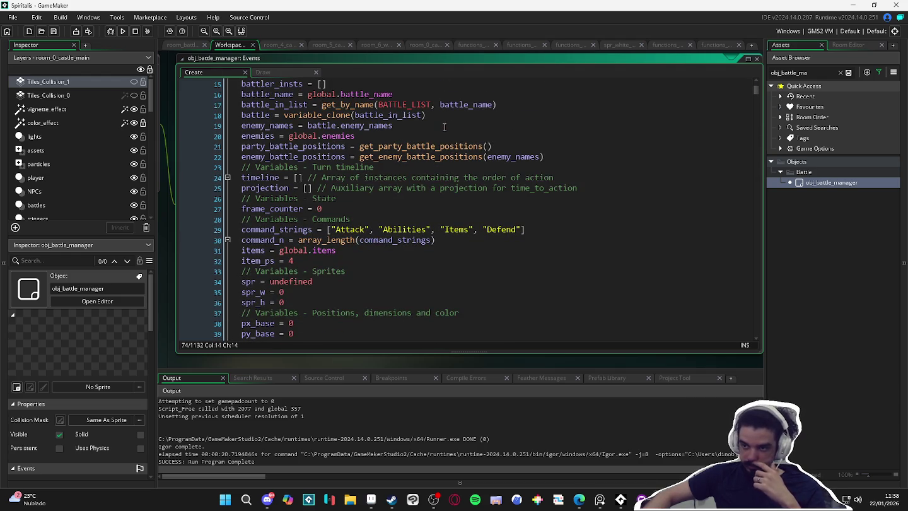
pyautogui.scroll(-1, 329, 420)
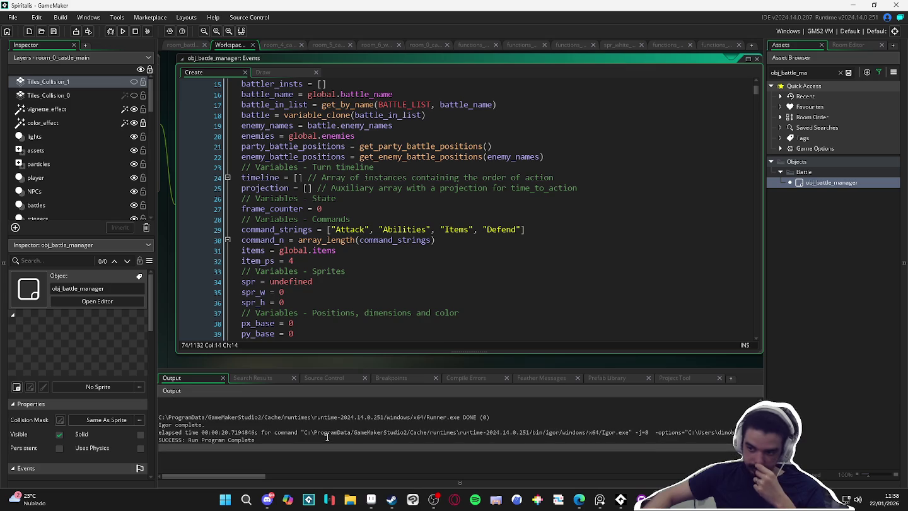
# Step: Search the project for draw_text_outline and open obj_battle_indicator's calls at lines 16 and 61
pyautogui.hotkey('ctrl', 'shift', 'f')
pyautogui.write('draw')
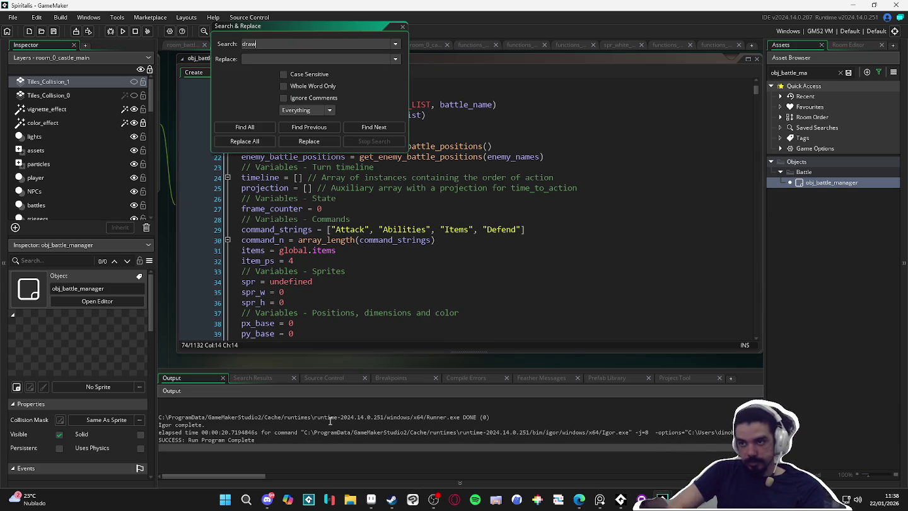
pyautogui.write('_text_outline')
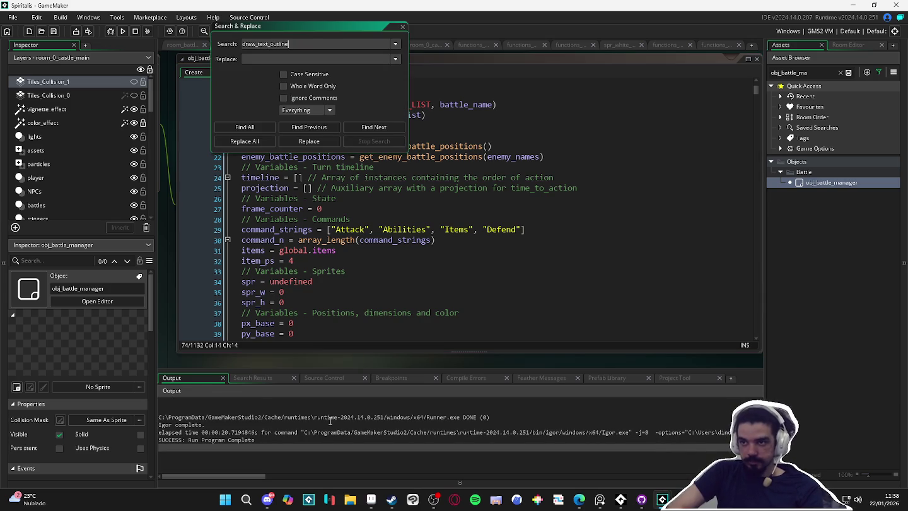
pyautogui.press('Return')
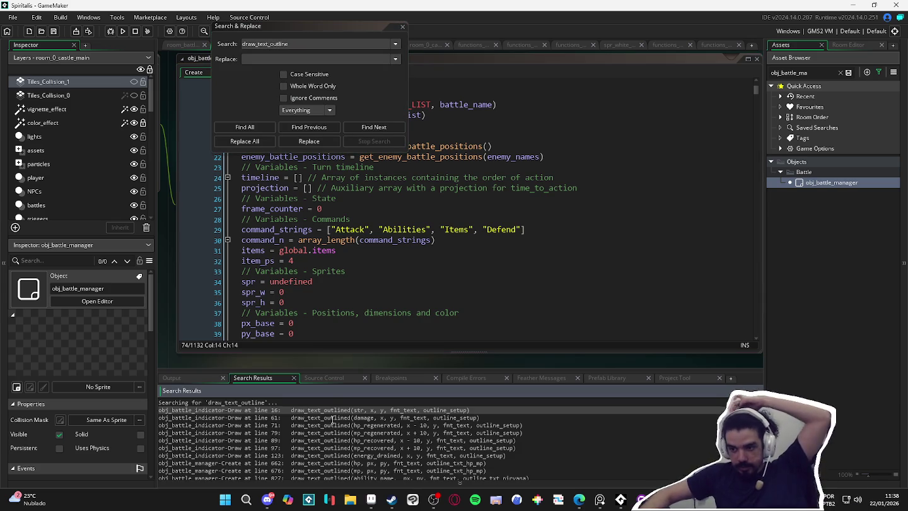
pyautogui.click(338, 417)
pyautogui.doubleClick(338, 410)
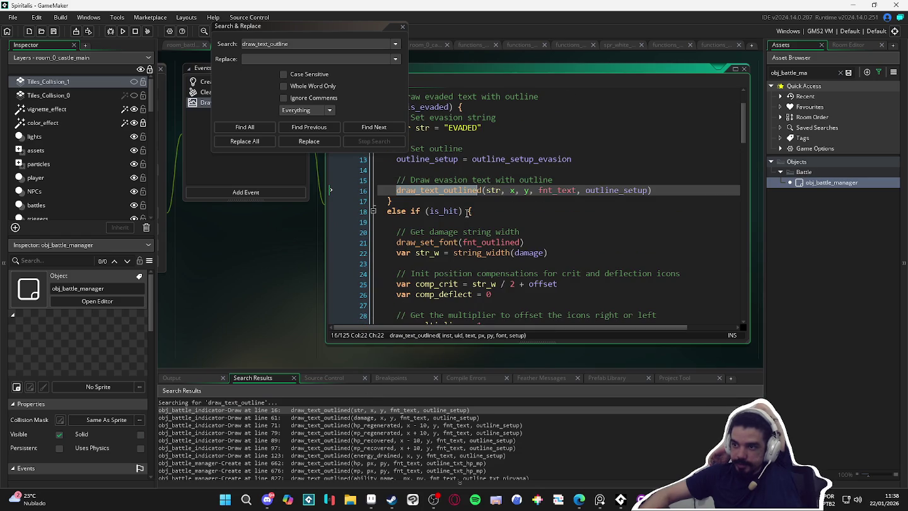
pyautogui.doubleClick(354, 418)
pyautogui.scroll(2, 582, 210)
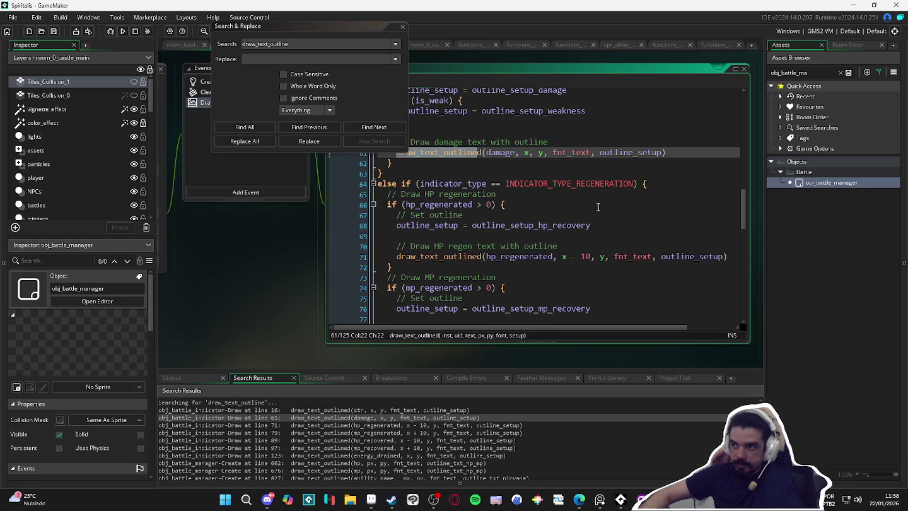
pyautogui.click(402, 28)
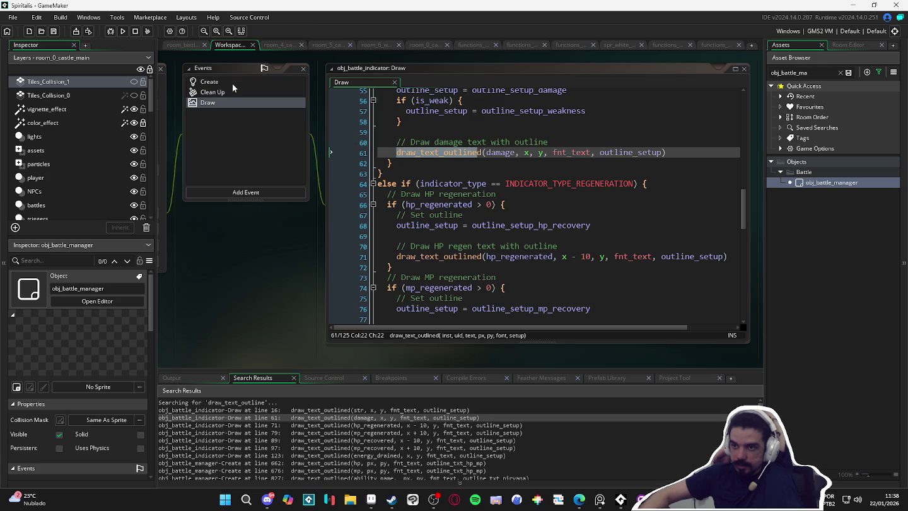
# Step: Find outline_setup_damage in obj_battle_indicator's Create event, with o_texture spr_battle_gradient_damage
pyautogui.click(232, 83)
pyautogui.click(502, 219)
pyautogui.hotkey('ctrl', 'f')
pyautogui.write('ou')
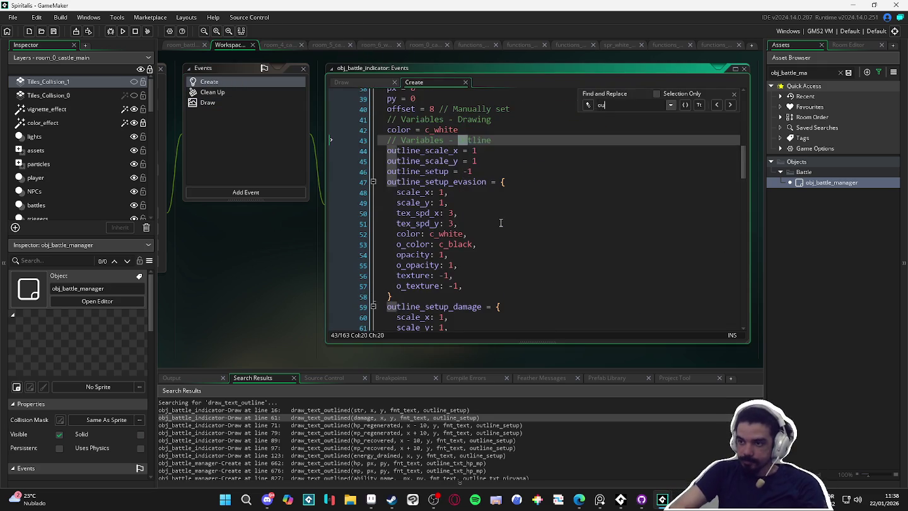
pyautogui.write('tline_set')
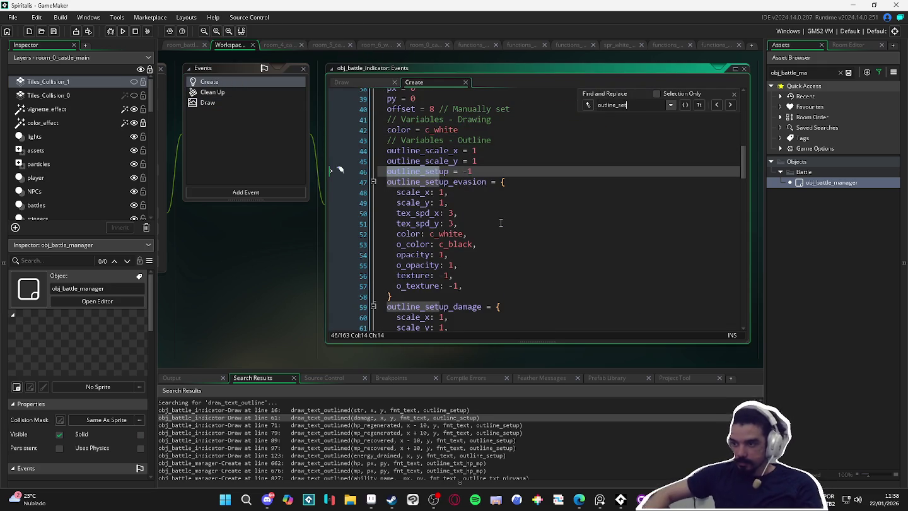
pyautogui.scroll(-2, 485, 269)
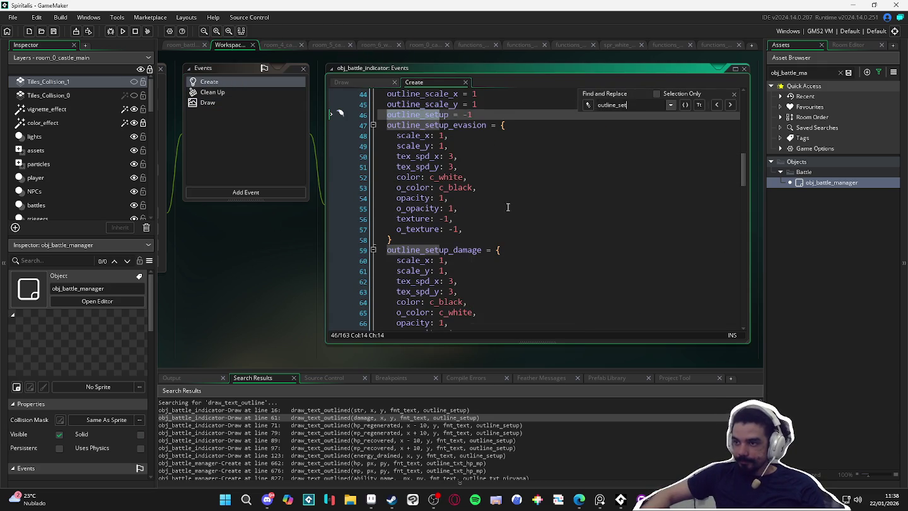
pyautogui.click(735, 96)
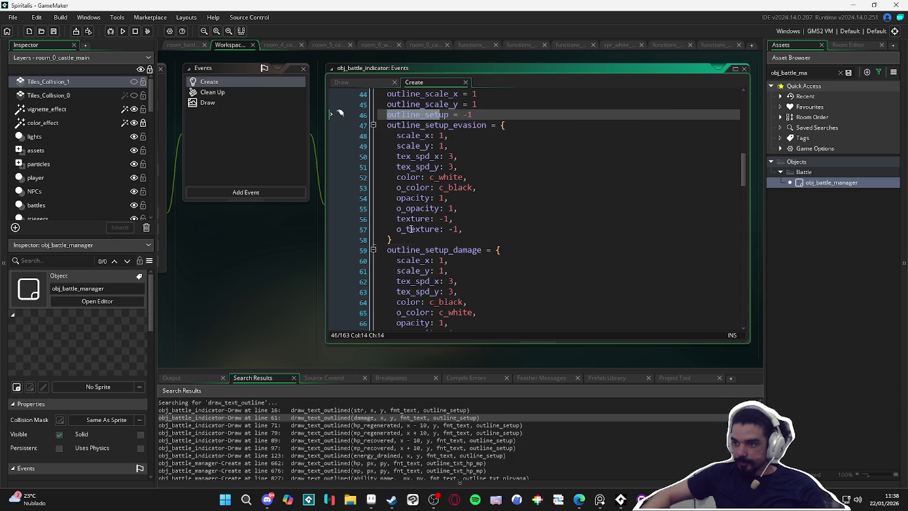
pyautogui.scroll(-2, 412, 229)
pyautogui.click(466, 176)
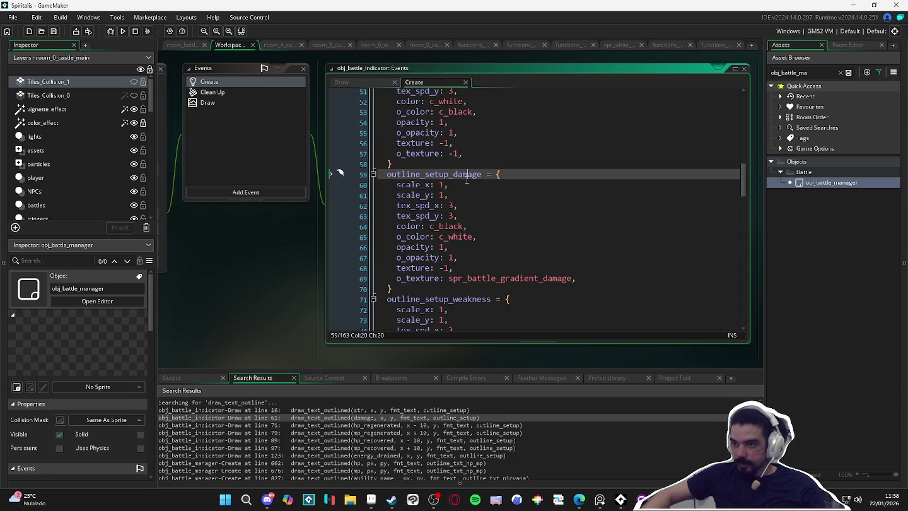
# Step: Scroll through the Create event and return to the draw_text_outlined damage call at line 61
pyautogui.scroll(3, 467, 181)
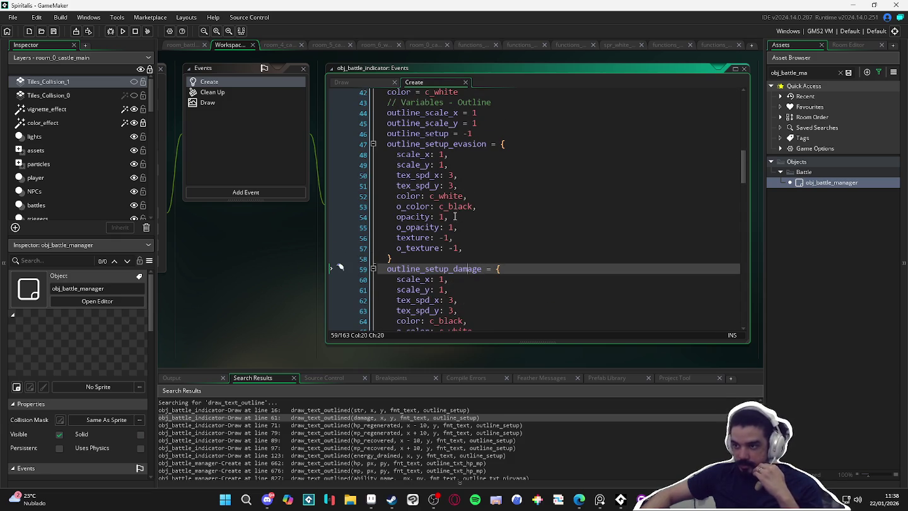
pyautogui.scroll(-2, 456, 214)
pyautogui.scroll(-2, 456, 235)
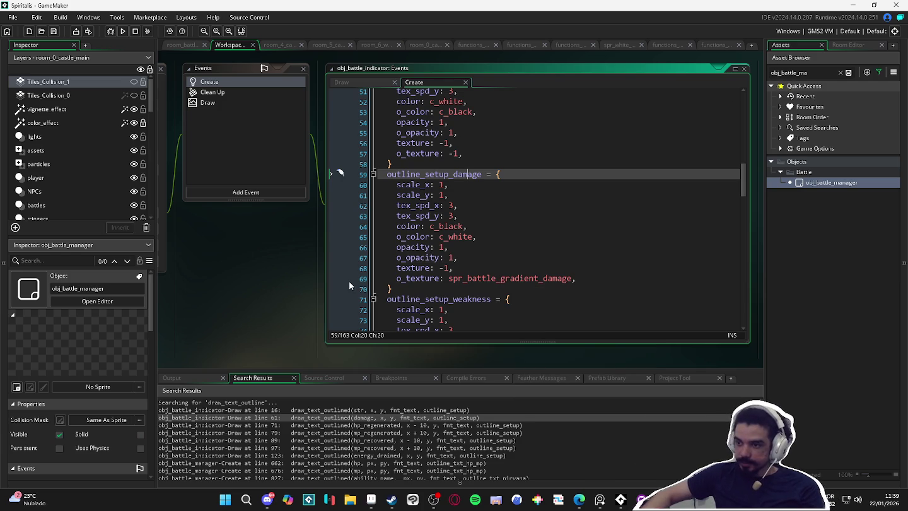
pyautogui.doubleClick(393, 417)
# Step: Open the draw_text_outlined definition in functions_drawing_outlines and review its stencil code
pyautogui.middleClick(460, 152)
pyautogui.scroll(-10, 596, 190)
pyautogui.scroll(-6, 596, 190)
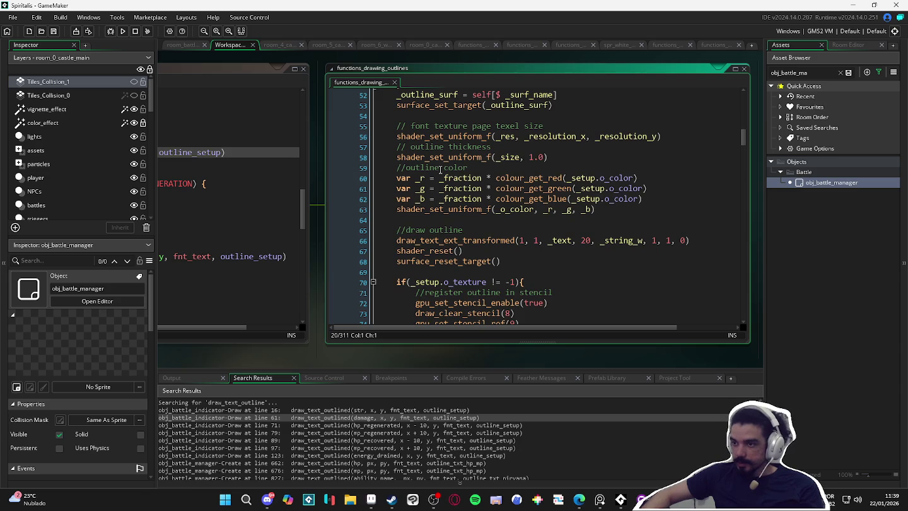
pyautogui.scroll(-4, 471, 189)
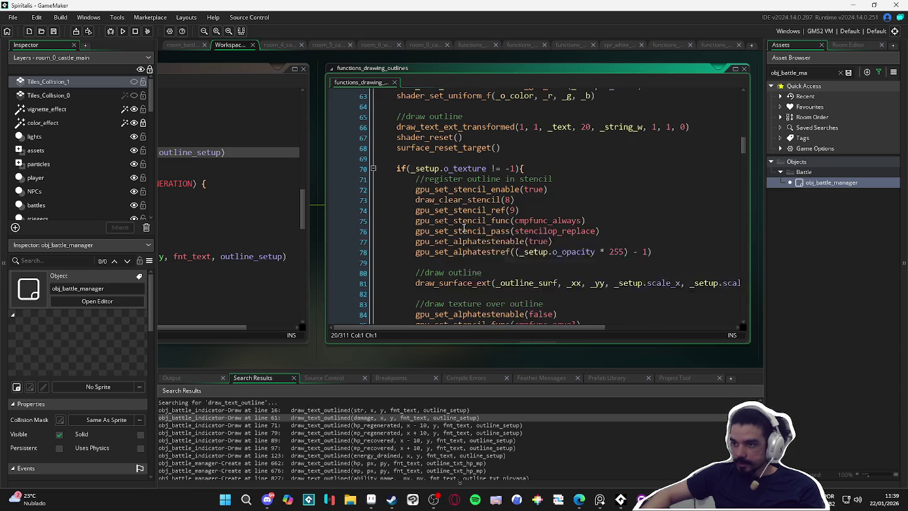
pyautogui.scroll(-4, 464, 227)
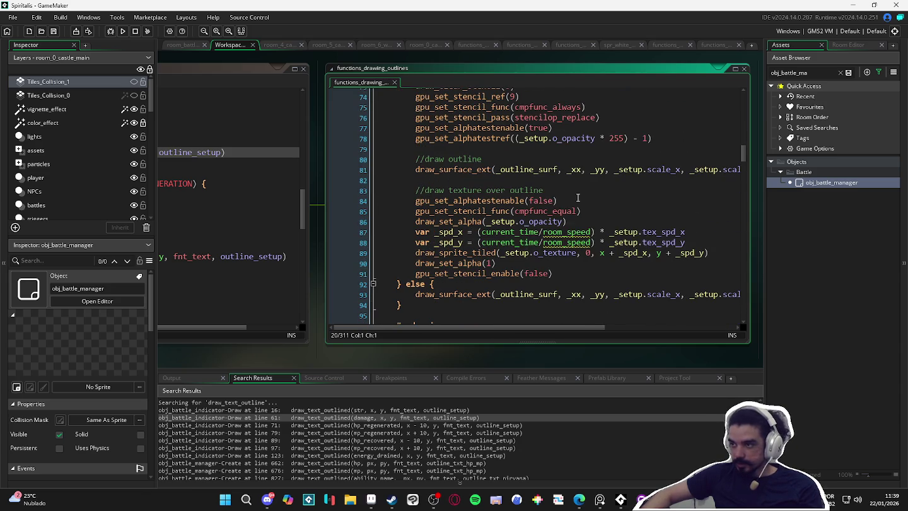
pyautogui.hscroll(3, 576, 197)
pyautogui.hscroll(-3, 577, 197)
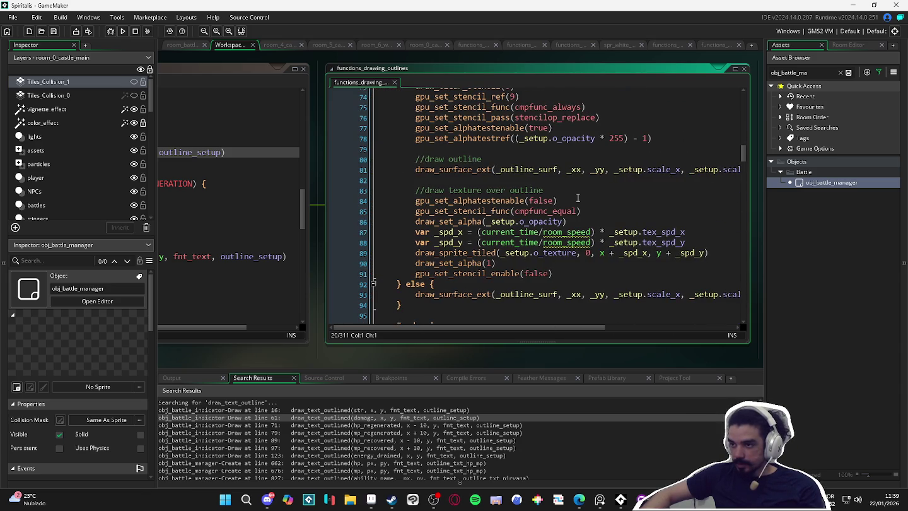
pyautogui.scroll(8, 577, 198)
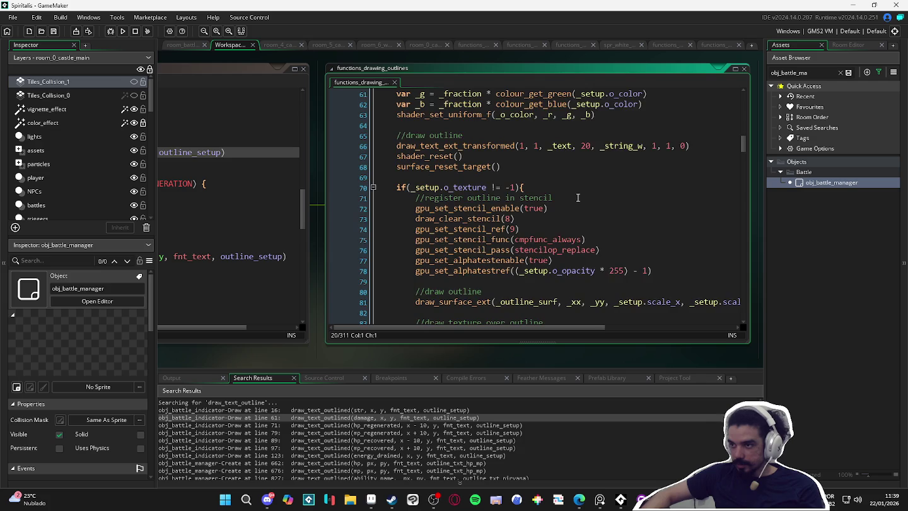
pyautogui.scroll(4, 578, 197)
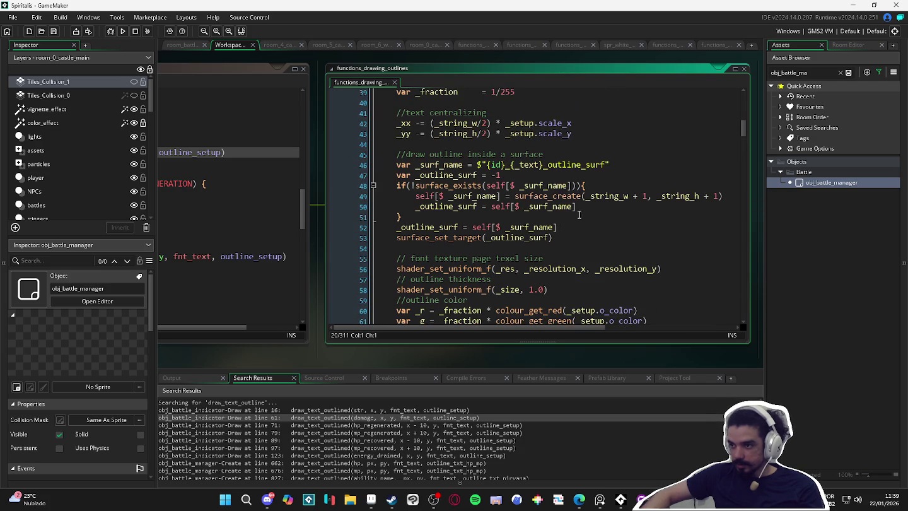
pyautogui.scroll(-1, 588, 270)
pyautogui.scroll(-1, 590, 263)
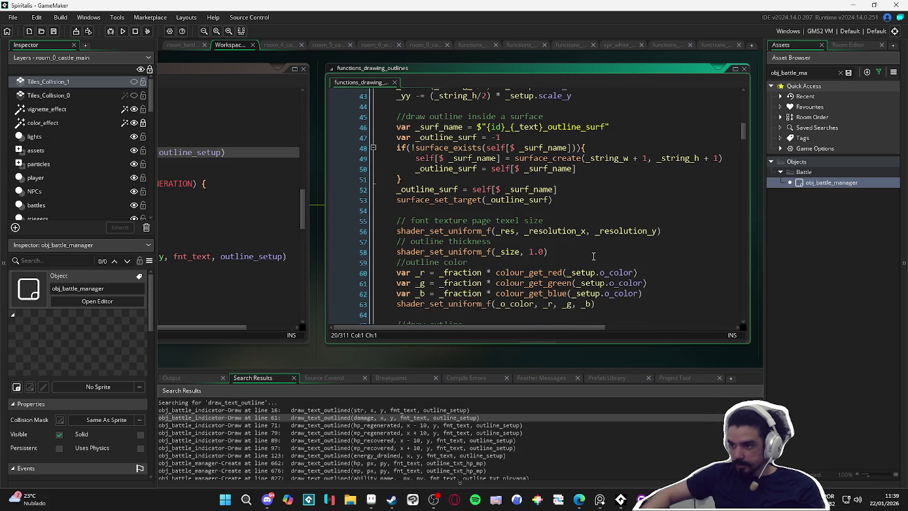
pyautogui.scroll(3, 593, 254)
pyautogui.scroll(-6, 594, 253)
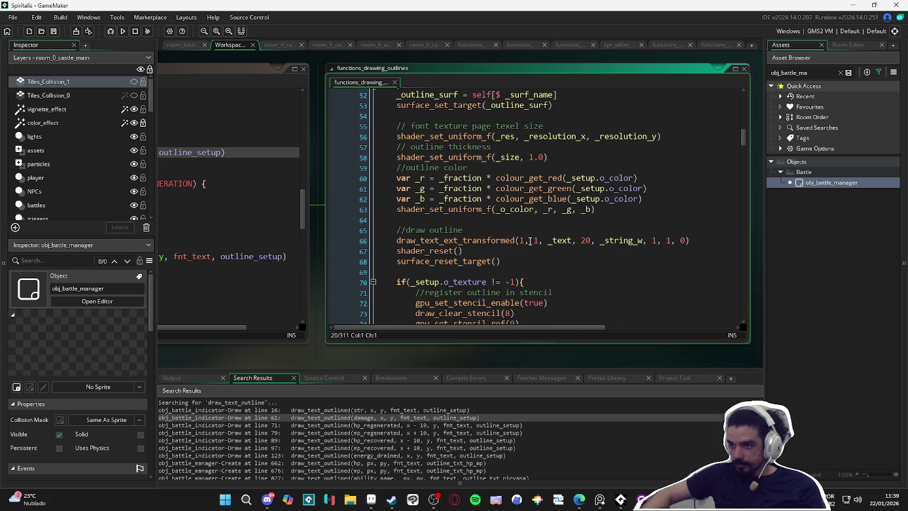
# Step: Scroll to the end of the script and select the clean_outline_surfaces function body
pyautogui.scroll(-6, 591, 256)
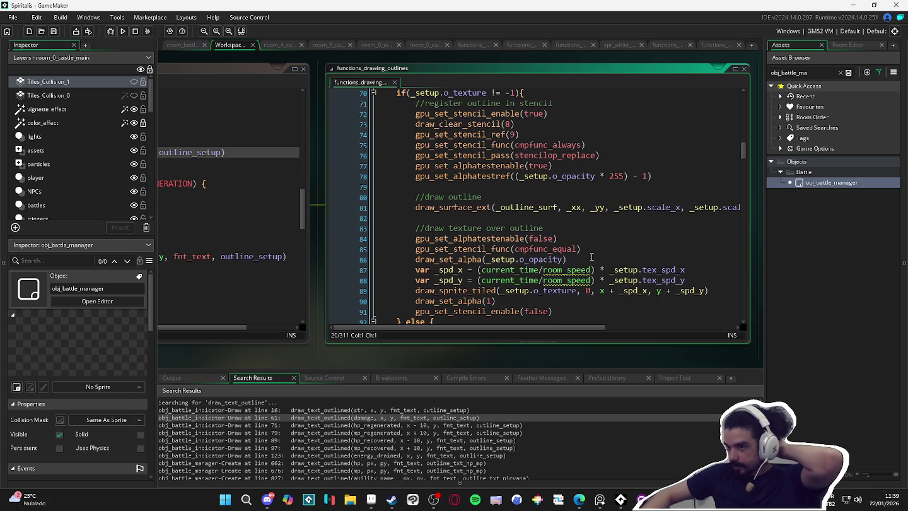
pyautogui.scroll(-2, 591, 257)
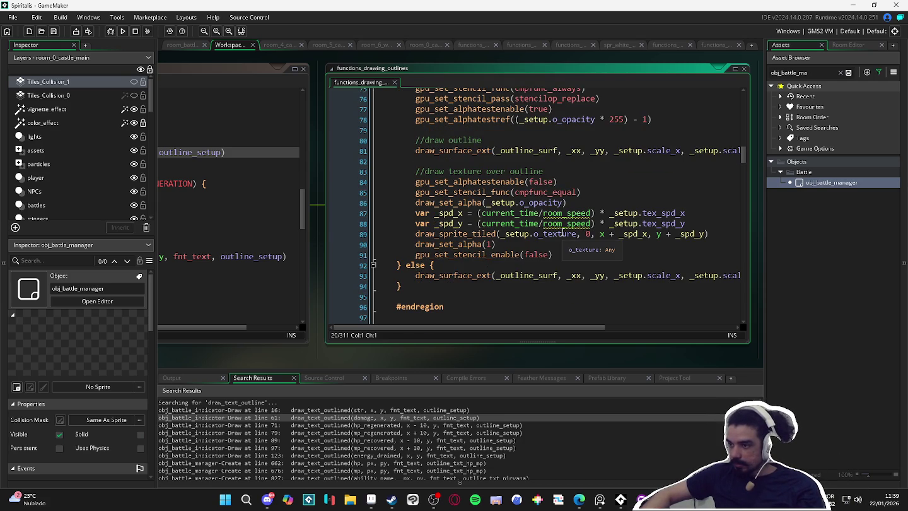
pyautogui.scroll(-2, 562, 234)
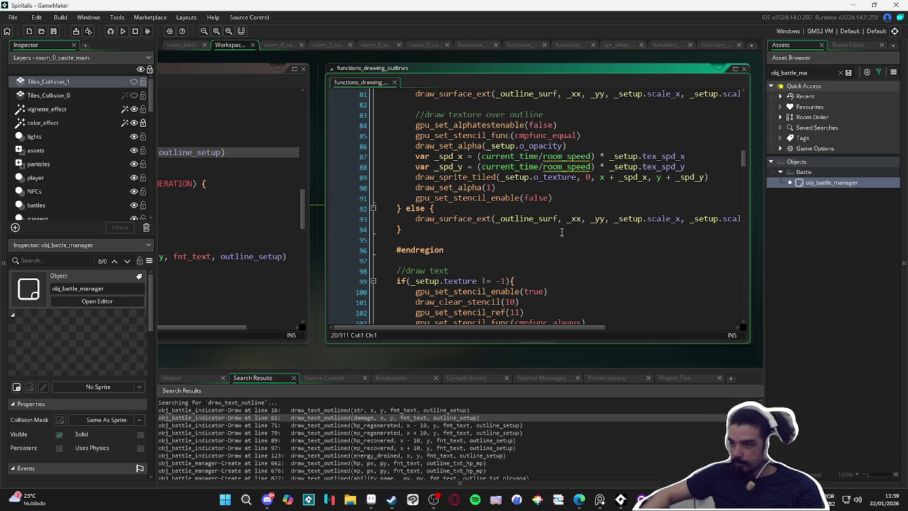
pyautogui.scroll(-15, 563, 232)
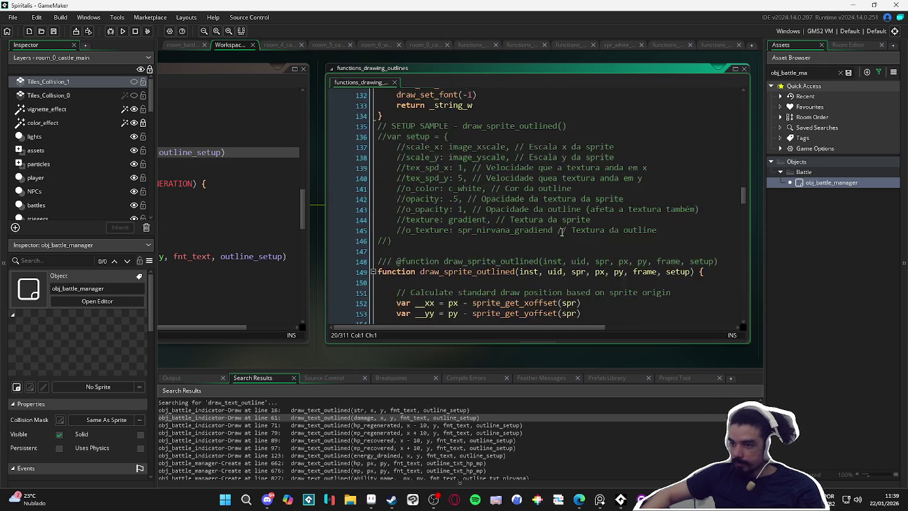
pyautogui.scroll(-3, 561, 232)
pyautogui.scroll(-20, 561, 232)
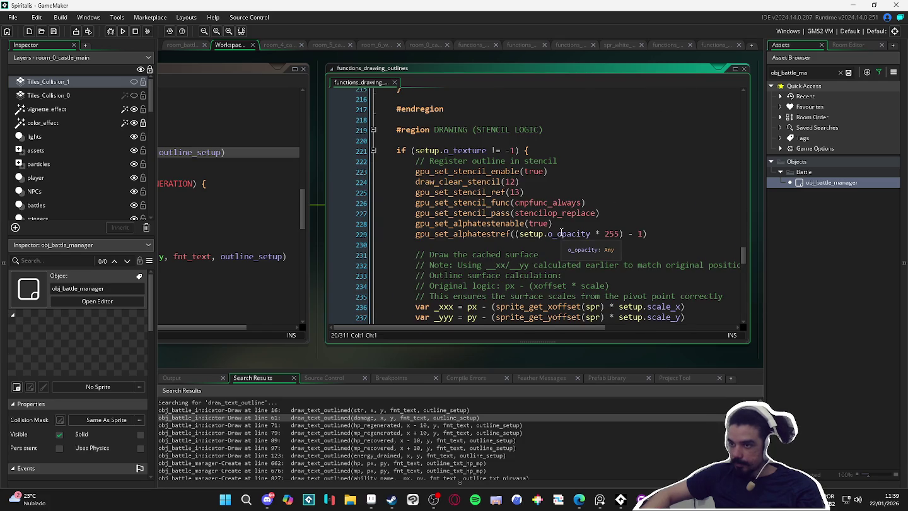
pyautogui.scroll(-12, 561, 233)
pyautogui.scroll(-13, 559, 232)
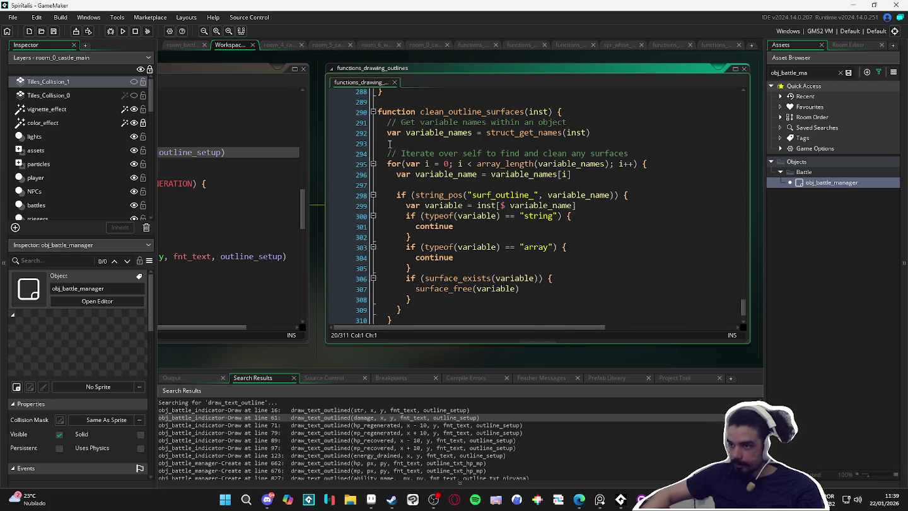
pyautogui.moveTo(383, 121)
pyautogui.mouseDown()
pyautogui.moveTo(329, 119)
pyautogui.moveTo(469, 256)
pyautogui.moveTo(475, 304)
pyautogui.moveTo(490, 287)
pyautogui.mouseUp()
pyautogui.scroll(-1, 480, 296)
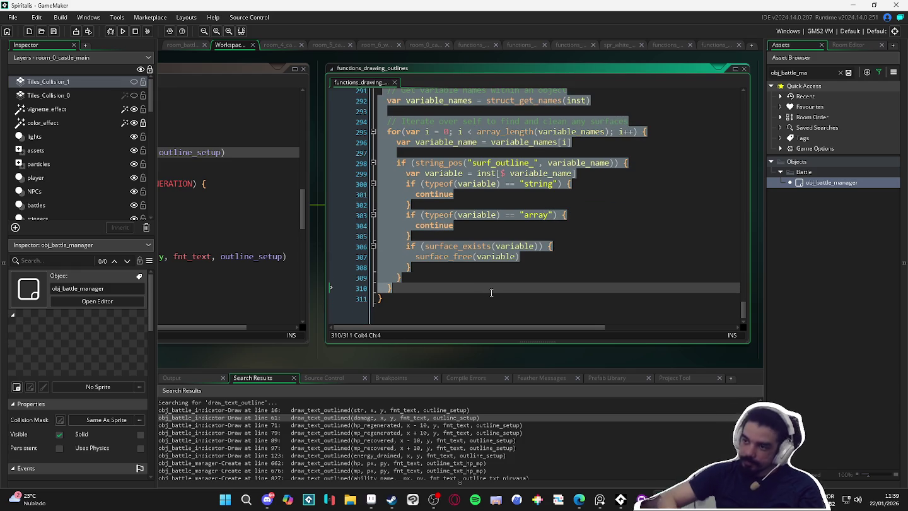
# Step: Comment out the cleanup code, test-run Bob's attack on the Sloth Blob, then type 's' at line 25
pyautogui.hotkey('ctrl', 'k')
pyautogui.press('F5')
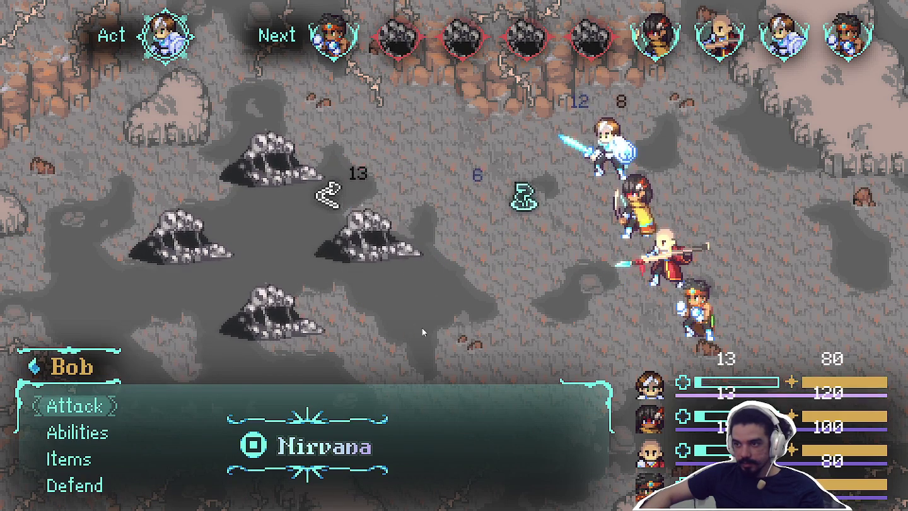
pyautogui.press('Return')
pyautogui.press('Return')
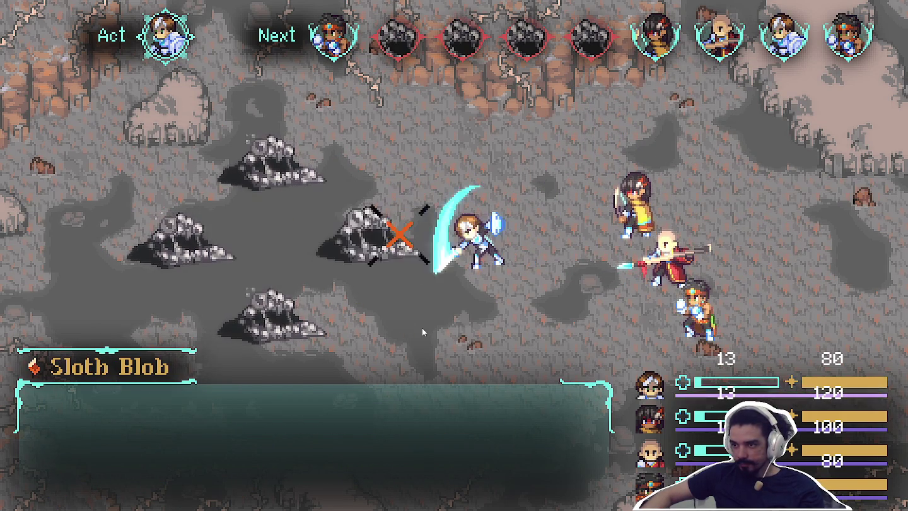
pyautogui.press('Return')
pyautogui.press('Return')
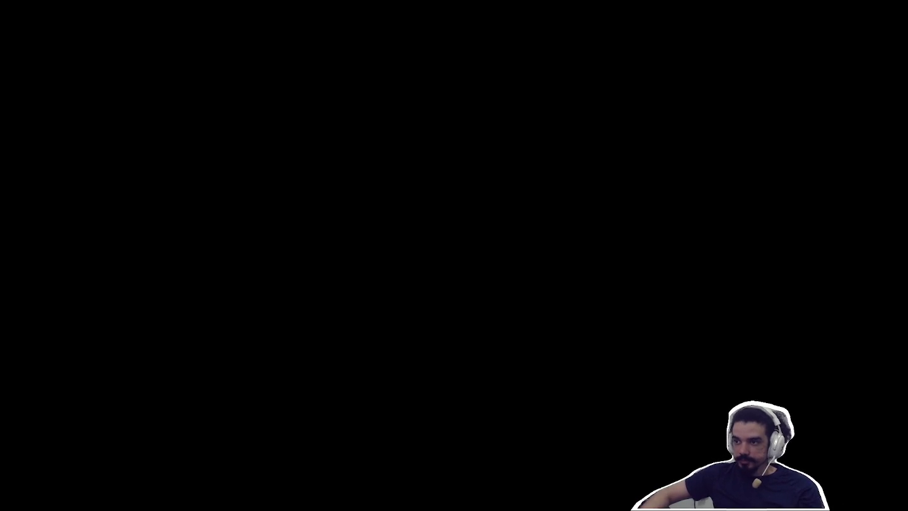
pyautogui.scroll(5, 461, 272)
pyautogui.write('s')
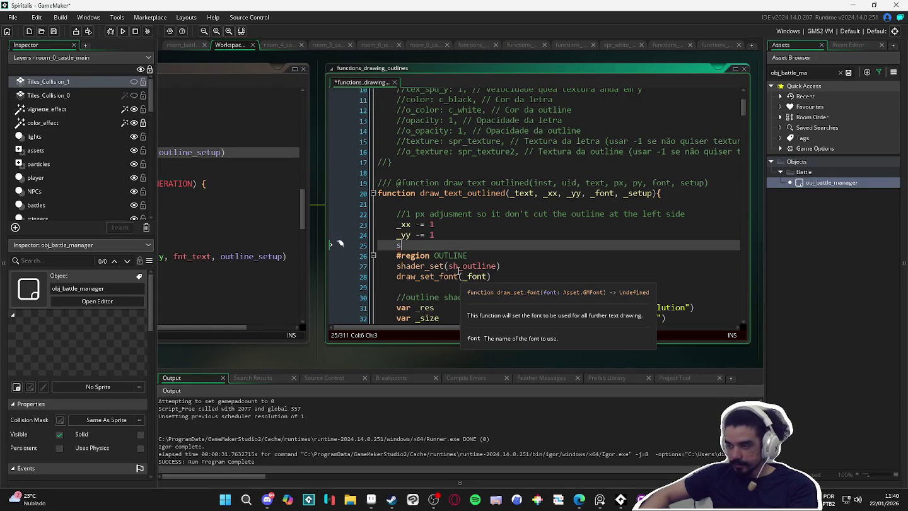
# Step: Review the code around line 25 and the OUTLINE region, then bring GitHub Desktop forward
pyautogui.click(445, 255)
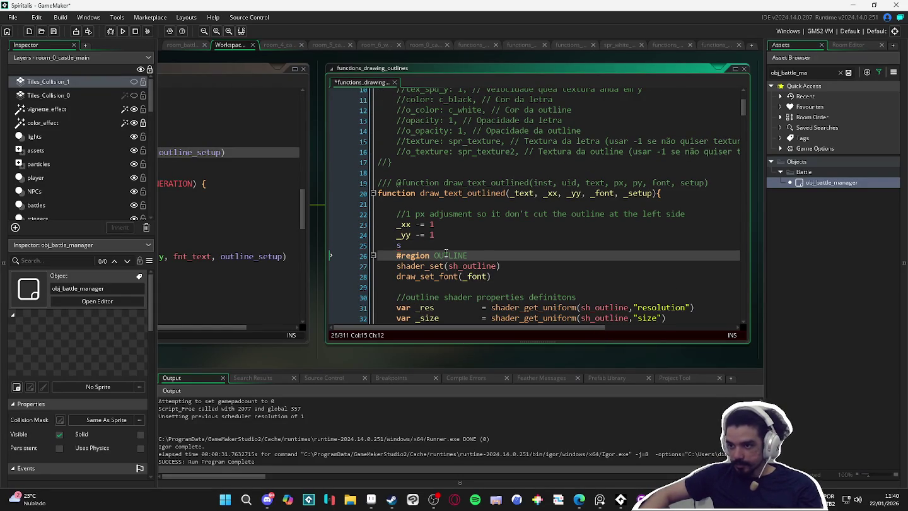
pyautogui.scroll(3, 445, 254)
pyautogui.click(445, 252)
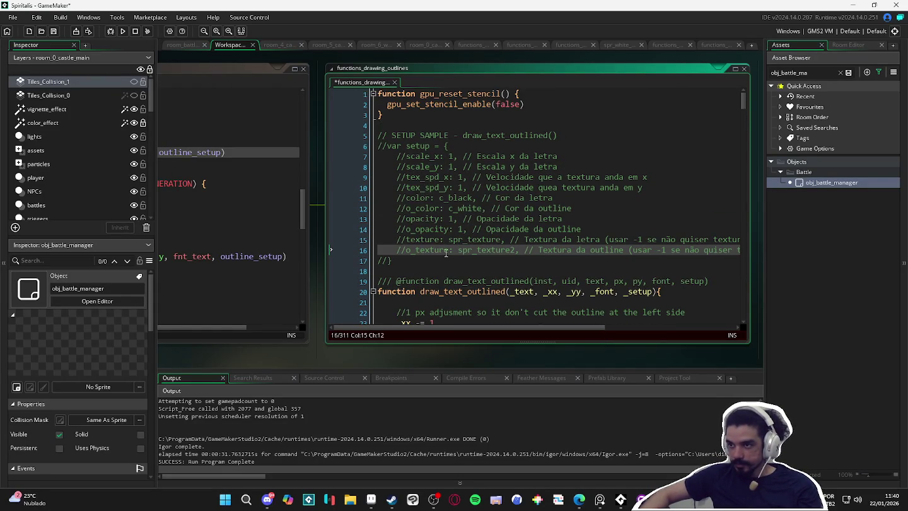
pyautogui.scroll(-4, 445, 252)
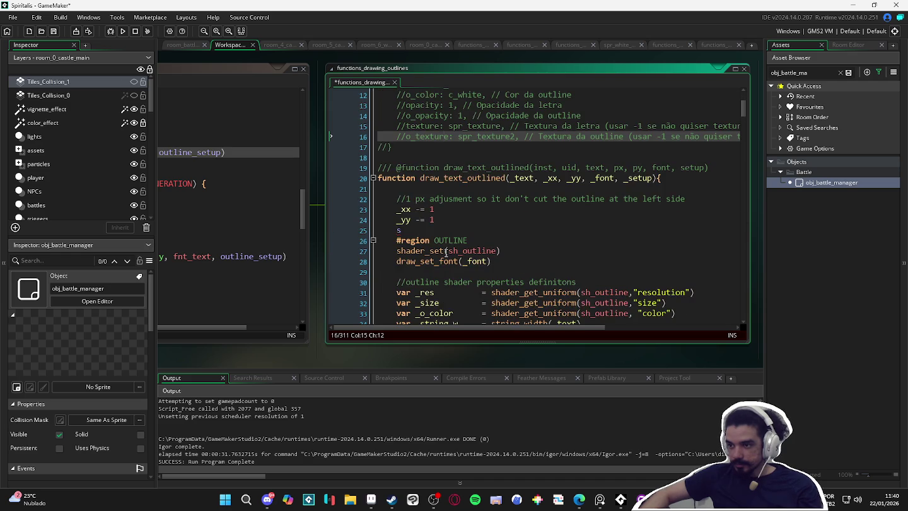
pyautogui.click(438, 229)
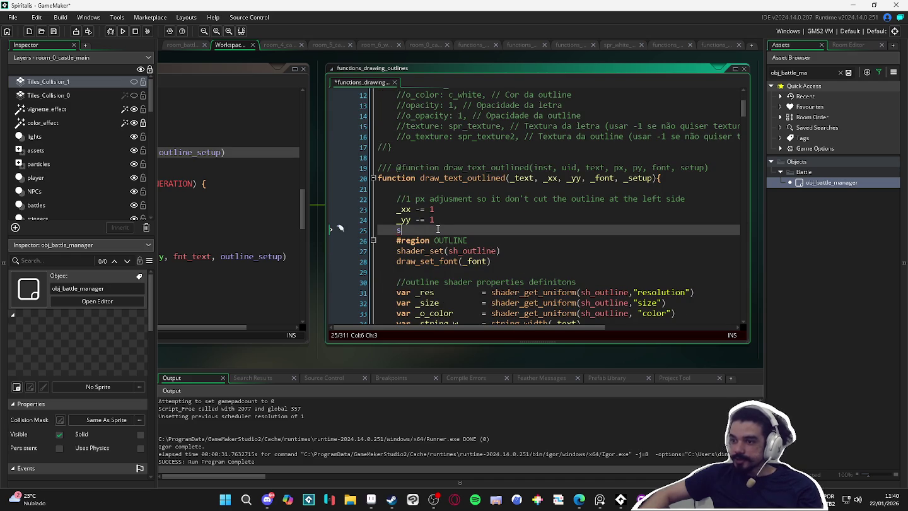
pyautogui.click(641, 499)
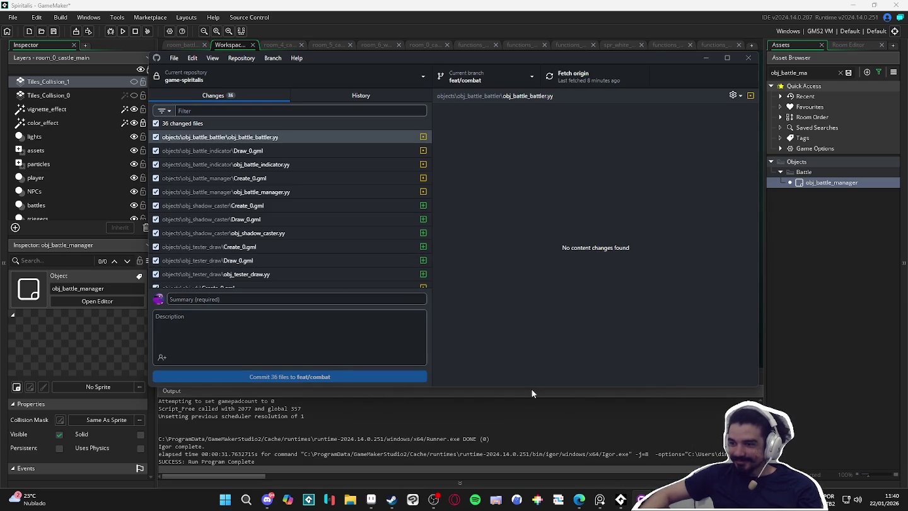
pyautogui.click(587, 415)
# Step: In GitHub Desktop, filter the changed files by 'drawing'
pyautogui.click(525, 245)
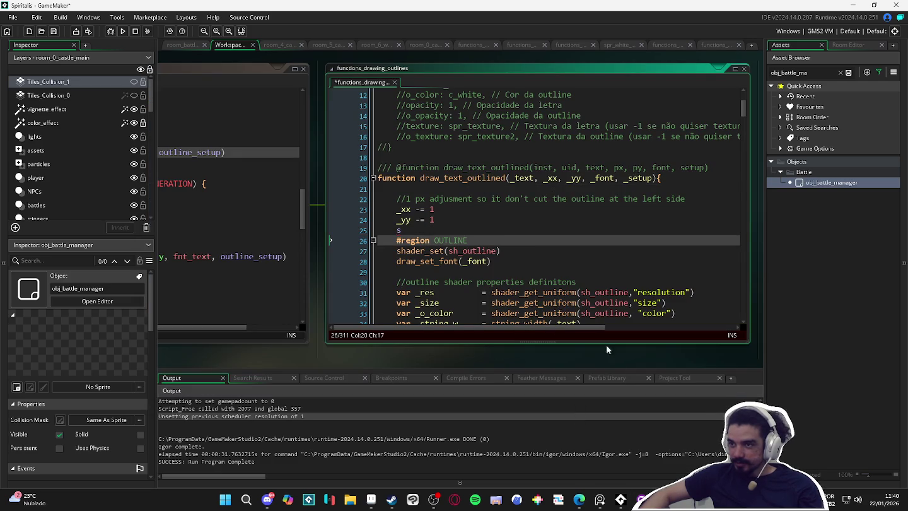
pyautogui.moveTo(641, 498)
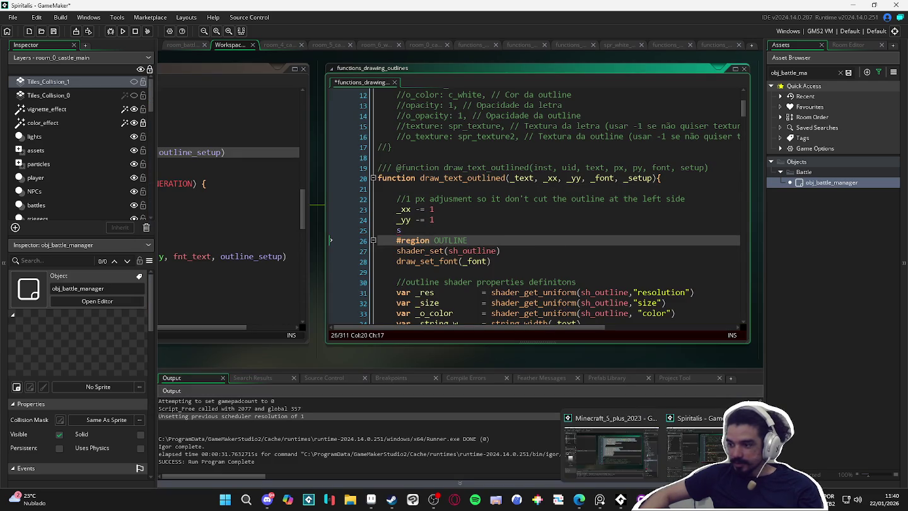
pyautogui.click(641, 500)
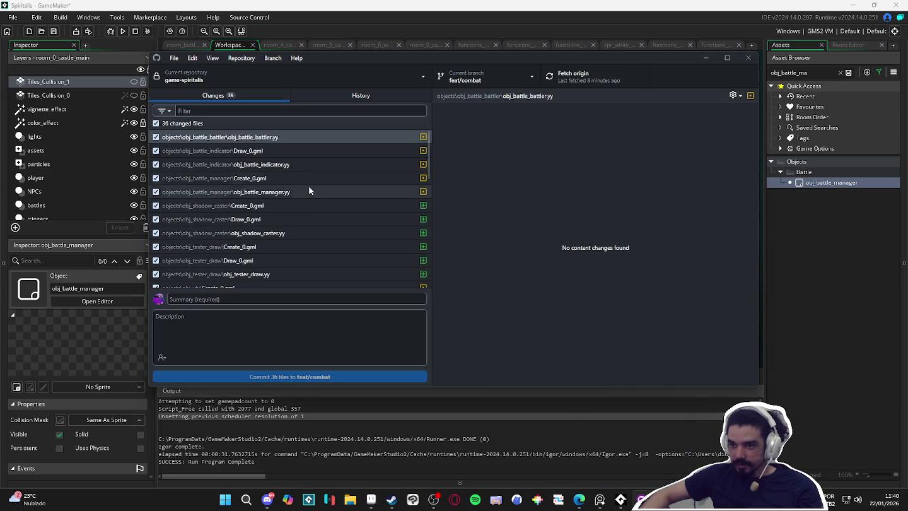
pyautogui.click(278, 137)
pyautogui.press('Tab')
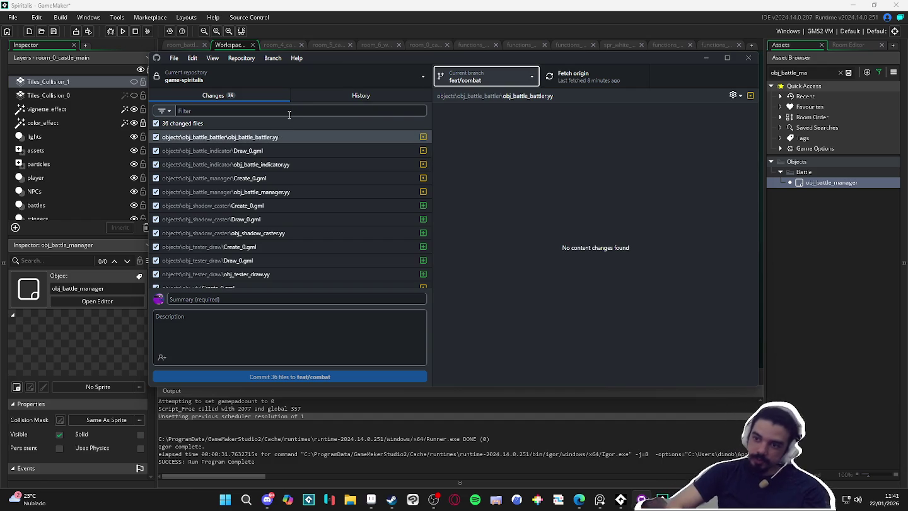
pyautogui.click(289, 114)
pyautogui.write('drawing')
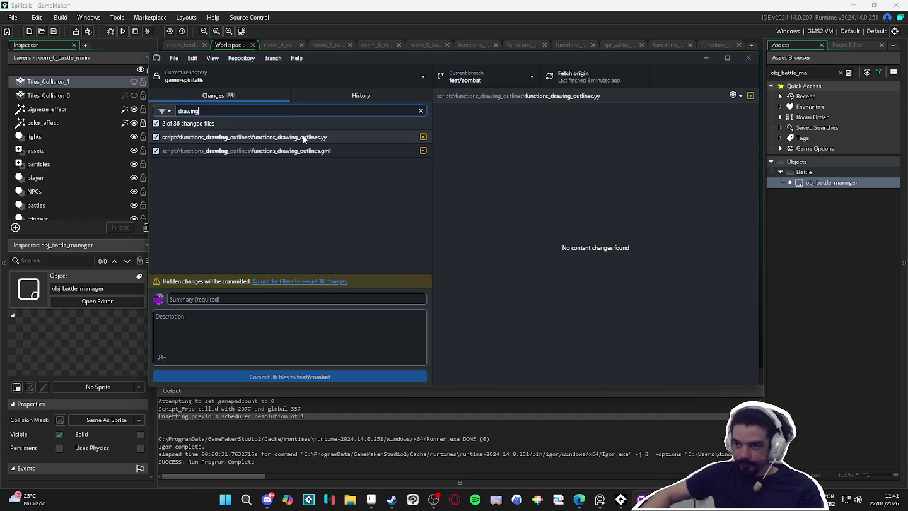
# Step: Discard changes to the functions_drawing_outlines .yy and .gml files, then clear the filter
pyautogui.click(316, 139)
pyautogui.rightClick(329, 140)
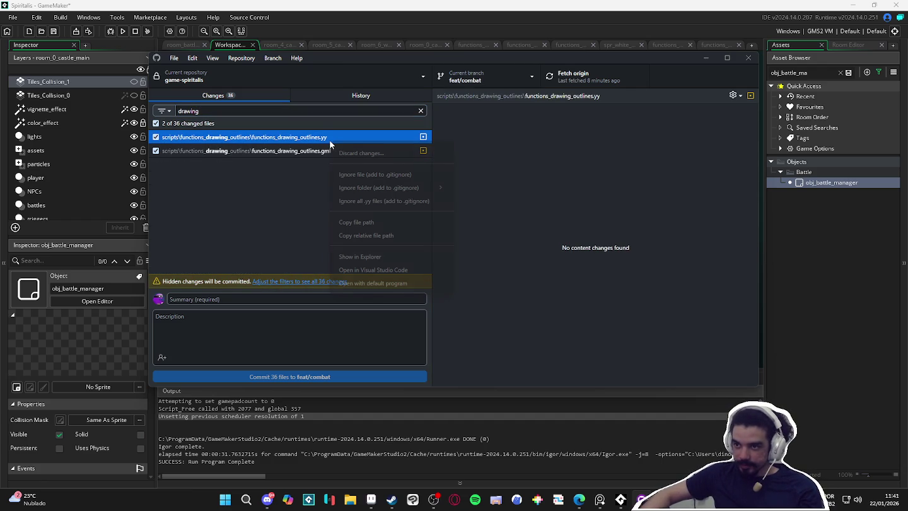
pyautogui.click(351, 154)
pyautogui.click(483, 269)
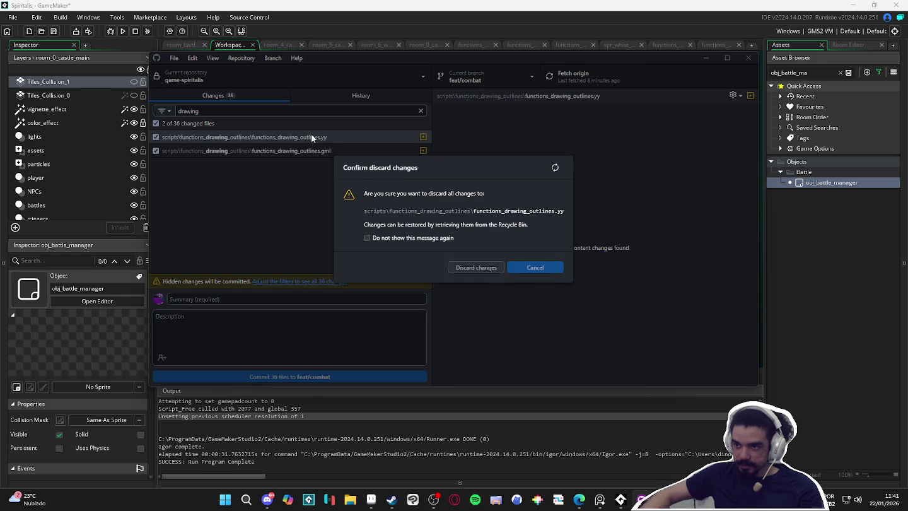
pyautogui.rightClick(307, 141)
pyautogui.click(341, 152)
pyautogui.click(479, 268)
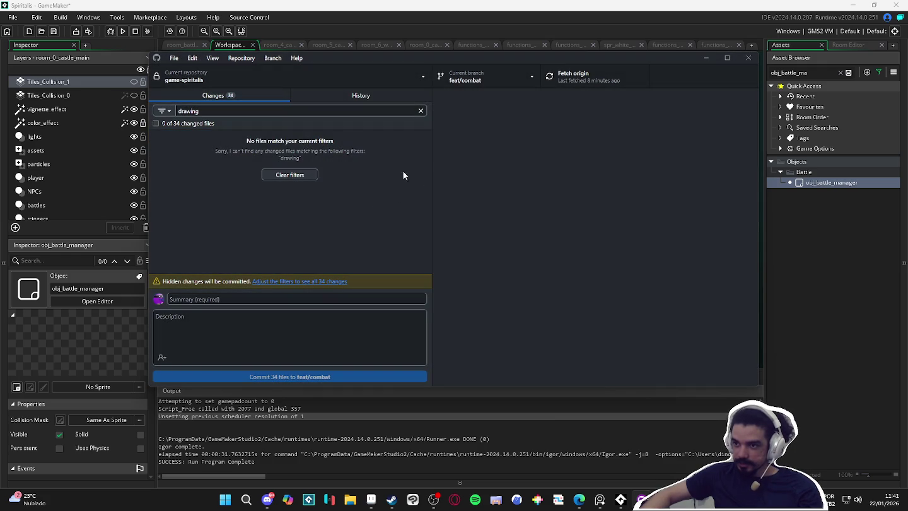
pyautogui.click(422, 110)
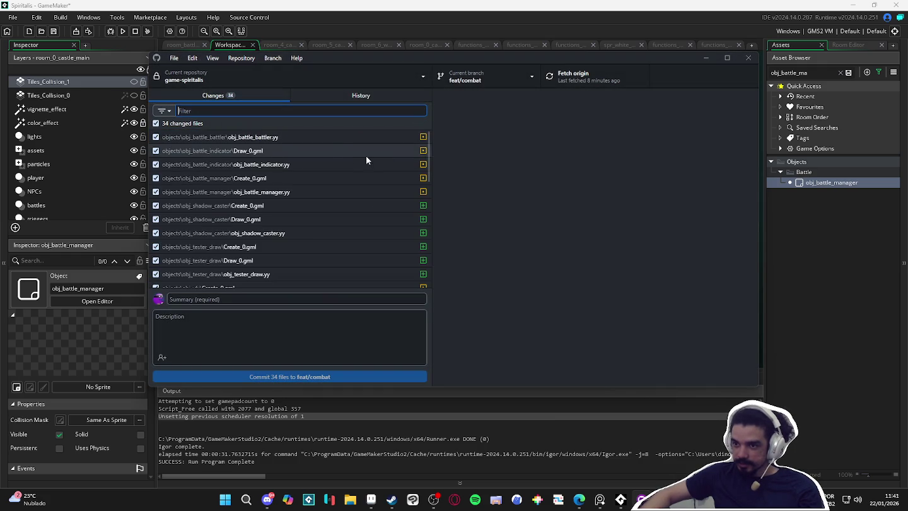
# Step: Try a 'draw_text' file filter, clear it, and review the obj_battle_battler and obj_battle_indicator diffs
pyautogui.click(275, 113)
pyautogui.write('draw_text')
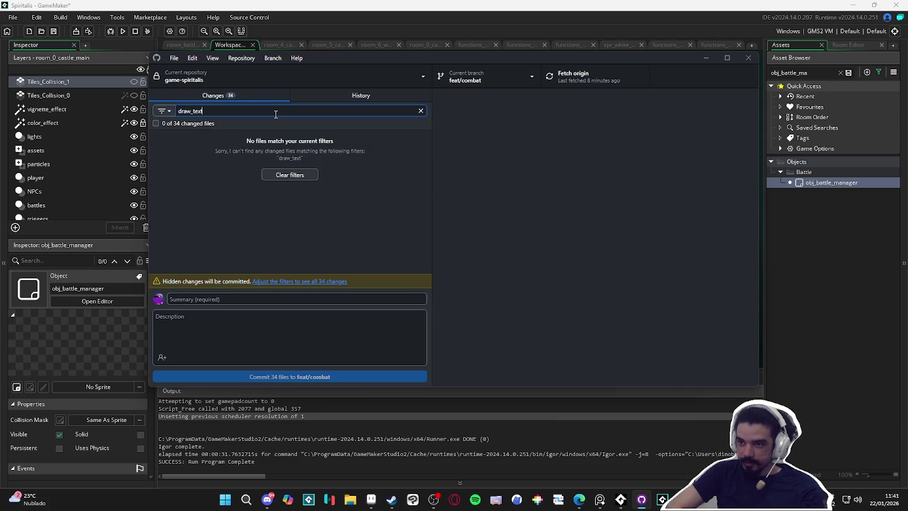
pyautogui.press('BackSpace')
pyautogui.press('BackSpace')
pyautogui.press('BackSpace')
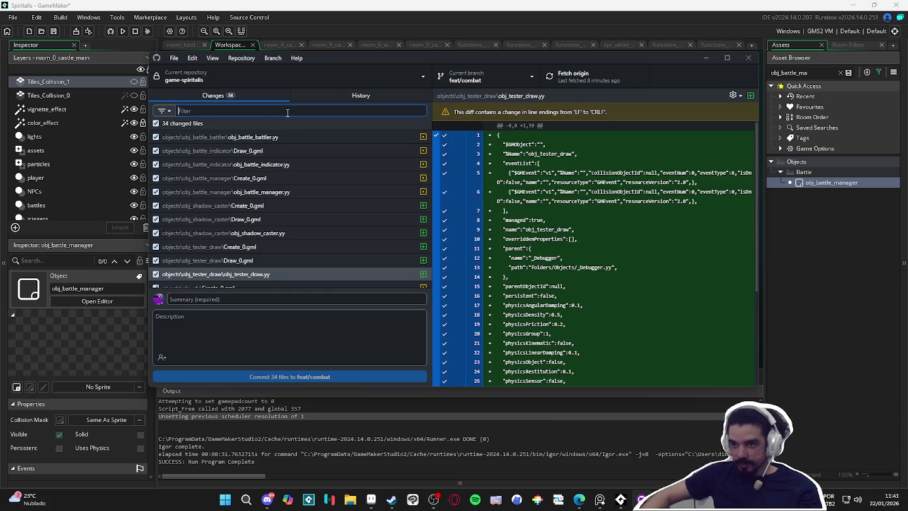
pyautogui.click(280, 137)
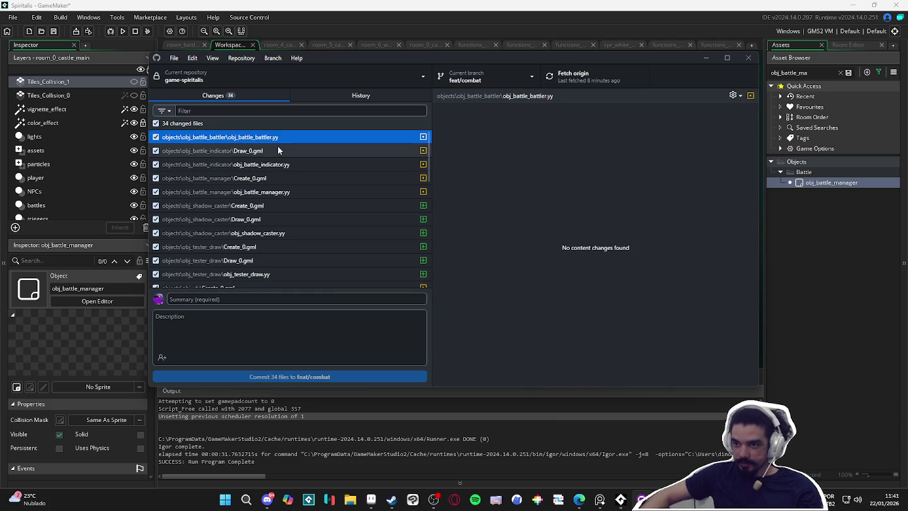
pyautogui.click(293, 152)
pyautogui.click(308, 136)
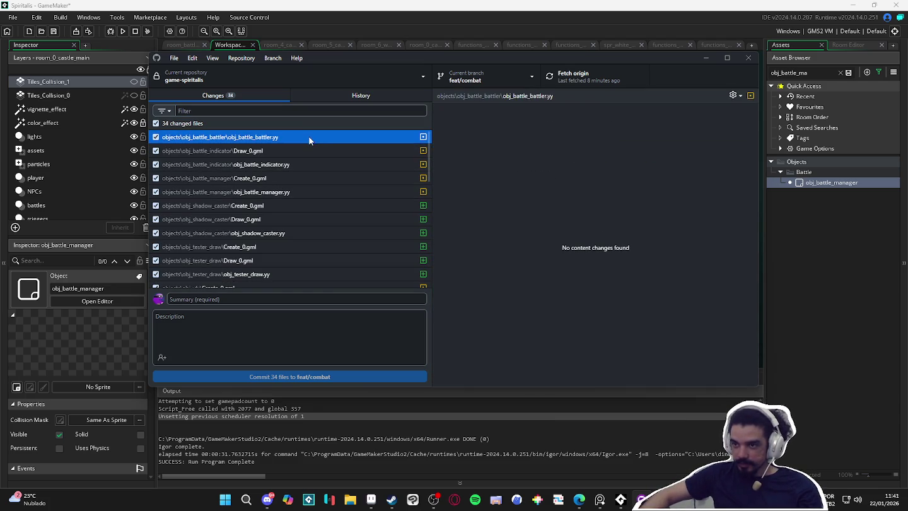
pyautogui.click(305, 151)
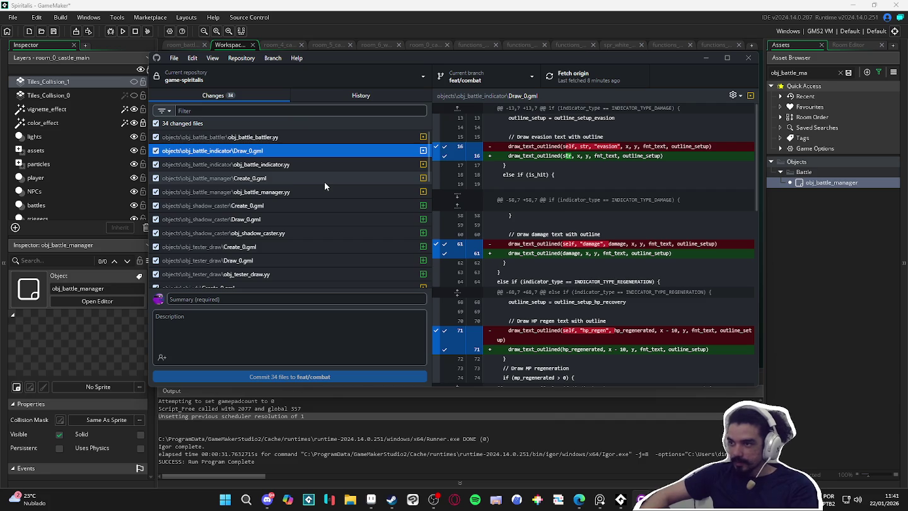
pyautogui.click(286, 165)
pyautogui.click(274, 155)
pyautogui.click(277, 165)
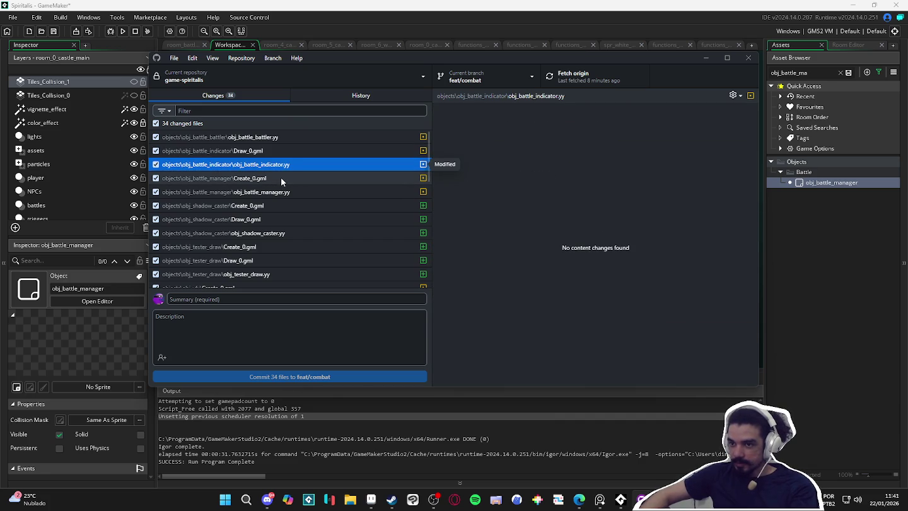
pyautogui.press('Up')
pyautogui.click(287, 166)
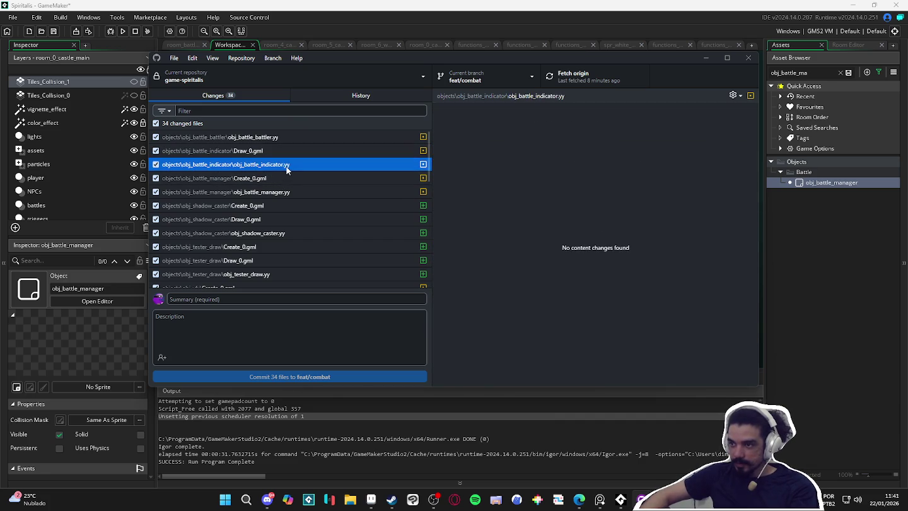
# Step: Try selecting Draw_0.gml, obj_battle_indicator.yy, Create_0.gml and obj_battle_manager.yy together
pyautogui.keyDown('ctrl'); pyautogui.click(290, 150); pyautogui.keyUp('ctrl')
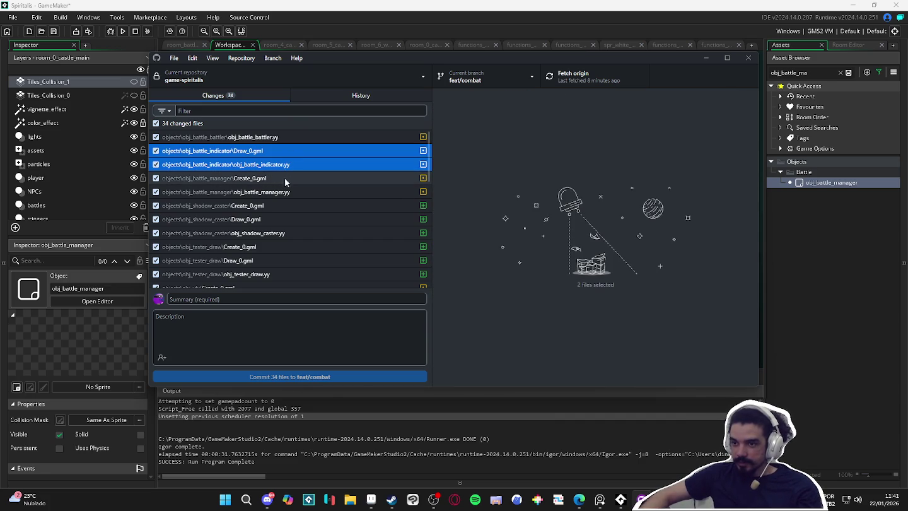
pyautogui.click(299, 151)
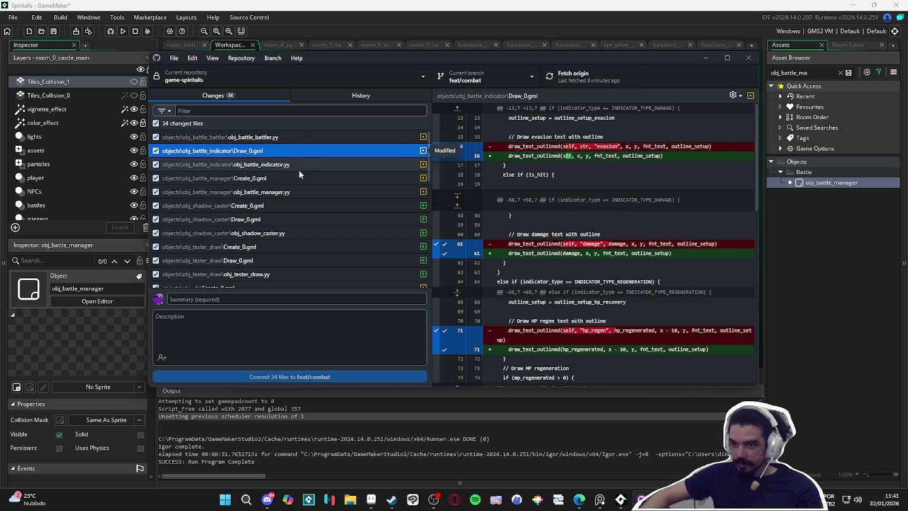
pyautogui.keyDown('ctrl'); pyautogui.click(301, 163); pyautogui.keyUp('ctrl')
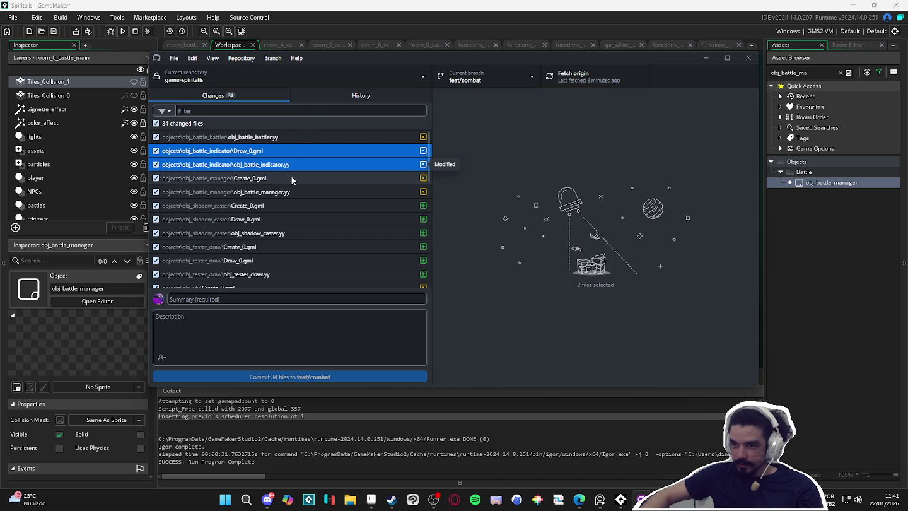
pyautogui.keyDown('ctrl'); pyautogui.click(292, 178); pyautogui.keyUp('ctrl')
pyautogui.keyDown('ctrl'); pyautogui.click(285, 192); pyautogui.keyUp('ctrl')
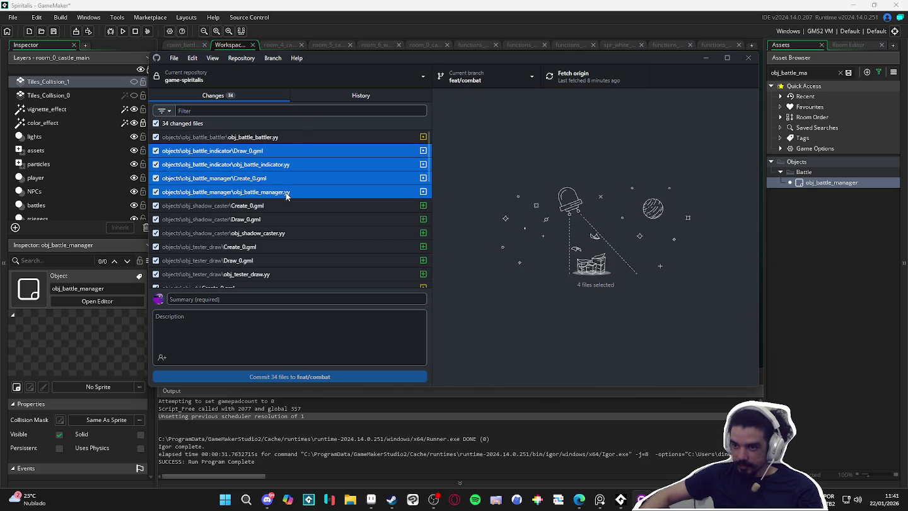
# Step: Review the damage, fading, hp_recovery, mp_recovery, weakness and target gradient sprite changes
pyautogui.scroll(-5, 291, 189)
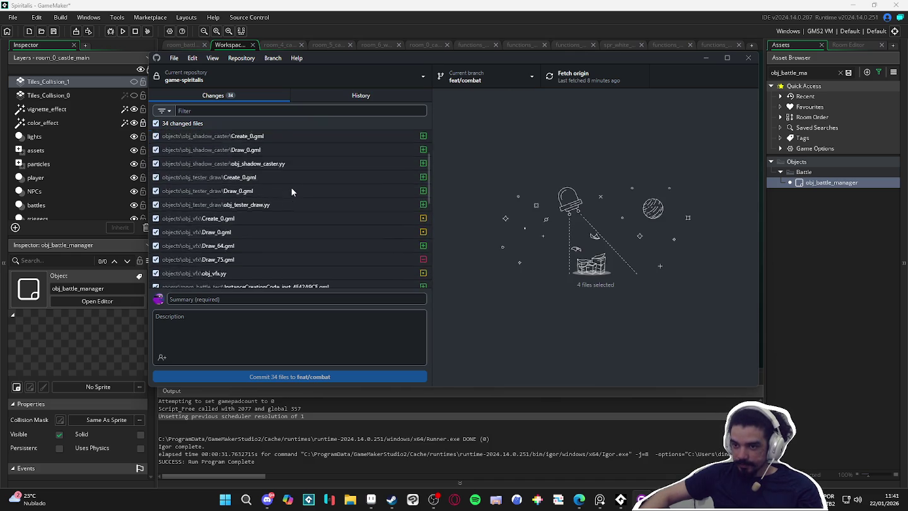
pyautogui.scroll(-3, 293, 188)
pyautogui.scroll(-2, 293, 185)
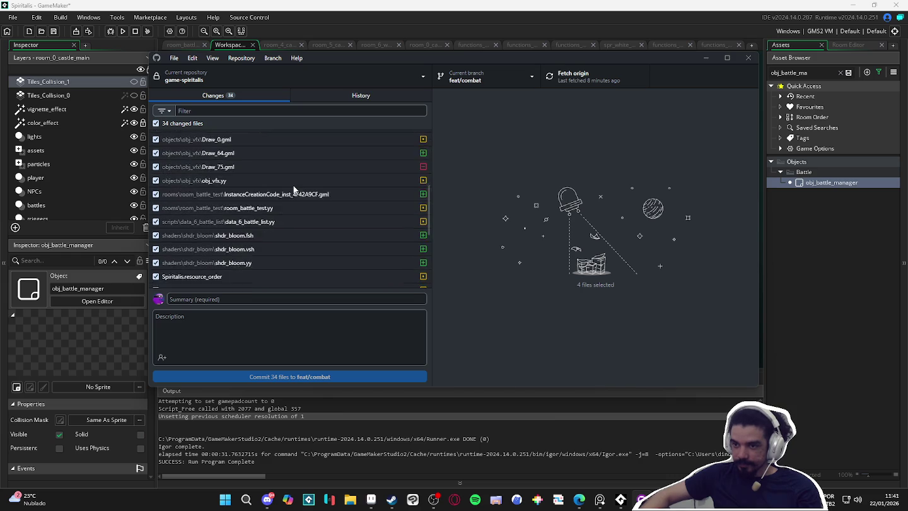
pyautogui.scroll(-2, 294, 184)
pyautogui.scroll(-2, 295, 186)
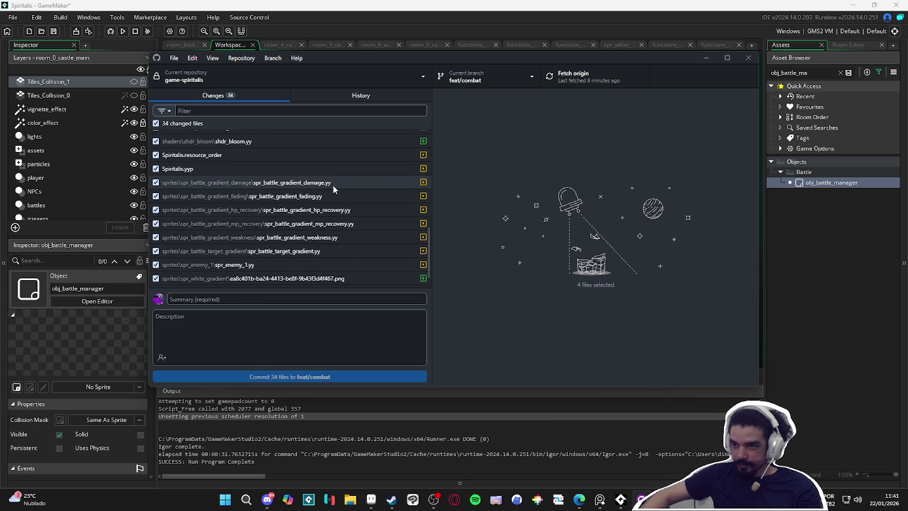
pyautogui.click(333, 184)
pyautogui.click(318, 196)
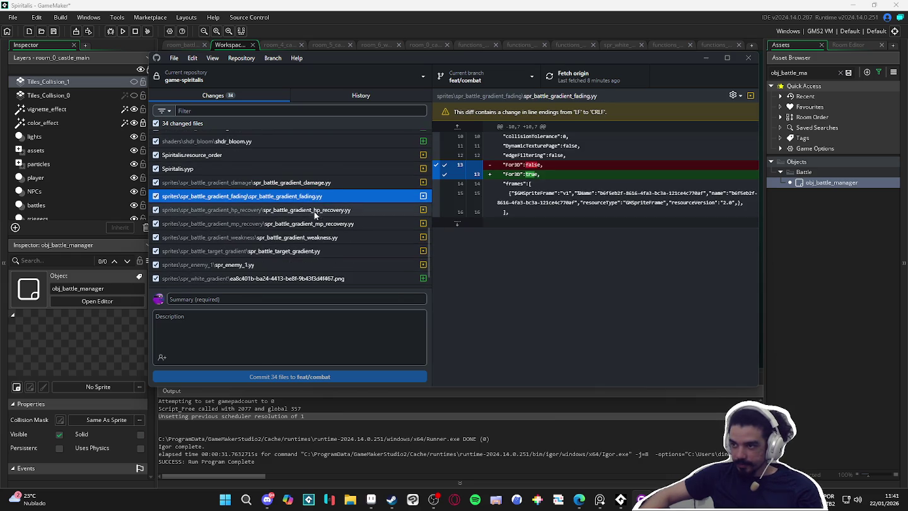
pyautogui.click(312, 210)
pyautogui.click(307, 223)
pyautogui.click(306, 237)
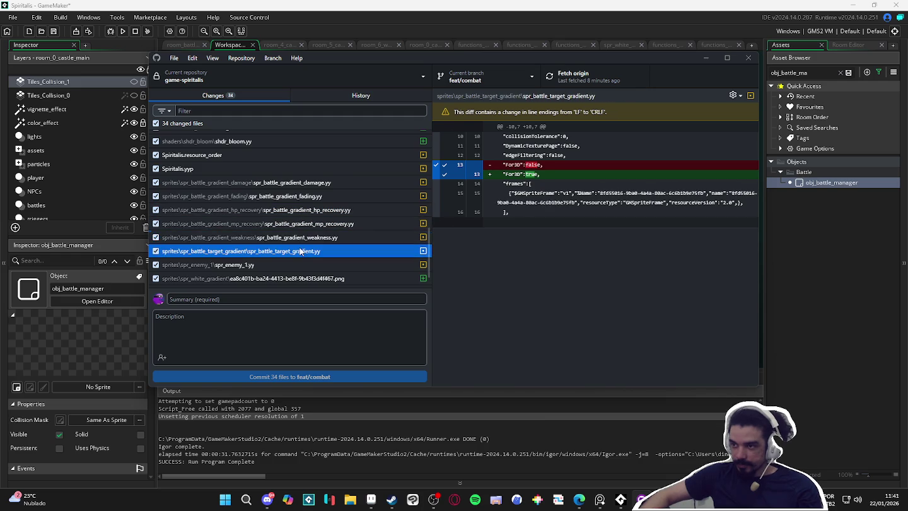
pyautogui.click(305, 250)
pyautogui.scroll(5, 305, 243)
# Step: Recheck the obj_battle_battler.yy, obj_battle_indicator.yy and indicator Draw_0.gml diffs
pyautogui.click(277, 137)
pyautogui.click(264, 164)
pyautogui.click(264, 156)
pyautogui.click(265, 164)
pyautogui.click(263, 151)
pyautogui.scroll(-10, 656, 213)
pyautogui.click(277, 164)
pyautogui.click(277, 150)
pyautogui.click(280, 139)
pyautogui.click(276, 151)
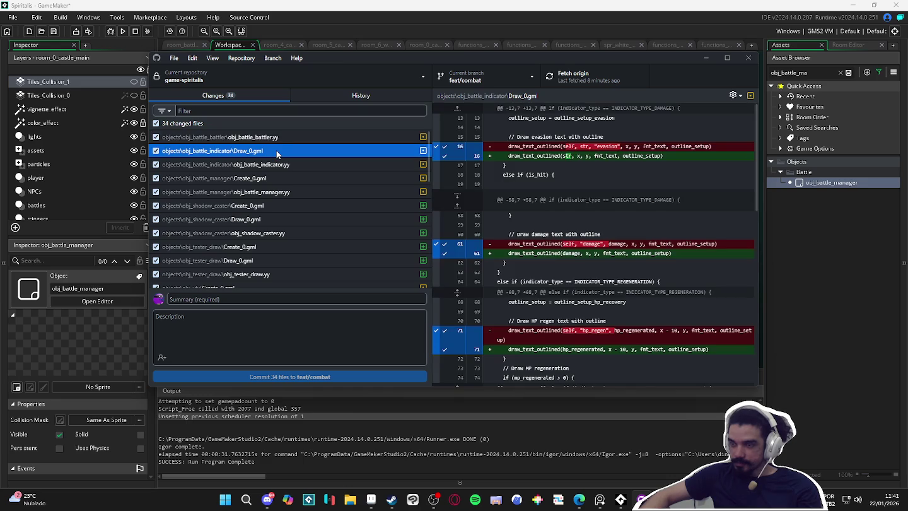
# Step: Multi-select the five battler, indicator and manager files and bring up their discard option
pyautogui.click(281, 142)
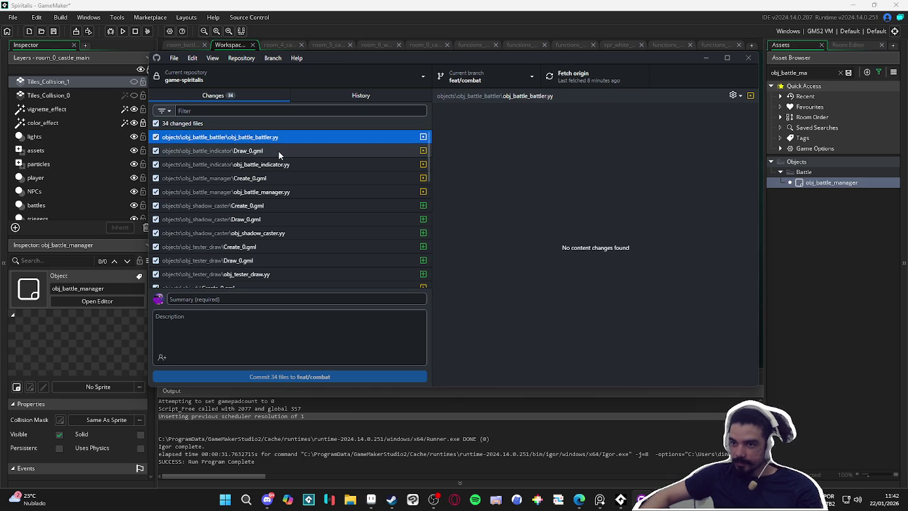
pyautogui.keyDown('shift'); pyautogui.click(278, 151); pyautogui.keyUp('shift')
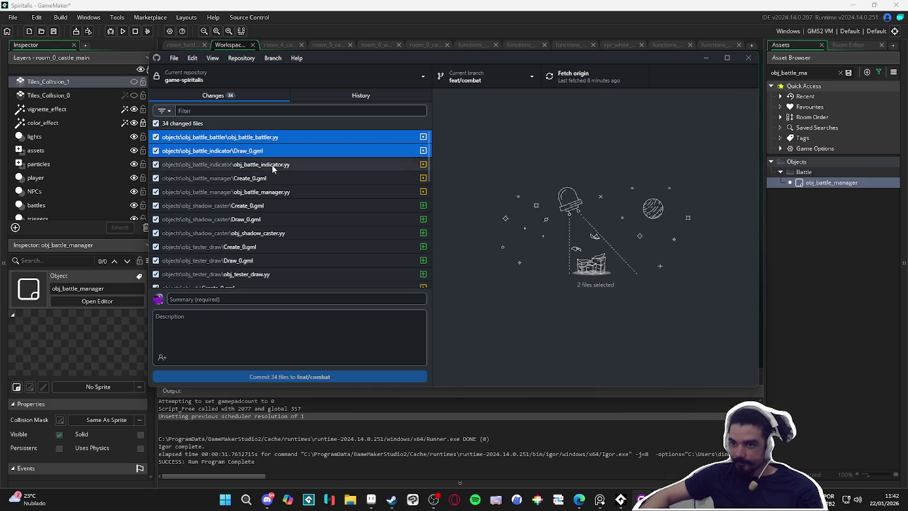
pyautogui.keyDown('shift'); pyautogui.click(281, 165); pyautogui.keyUp('shift')
pyautogui.keyDown('shift'); pyautogui.click(281, 179); pyautogui.keyUp('shift')
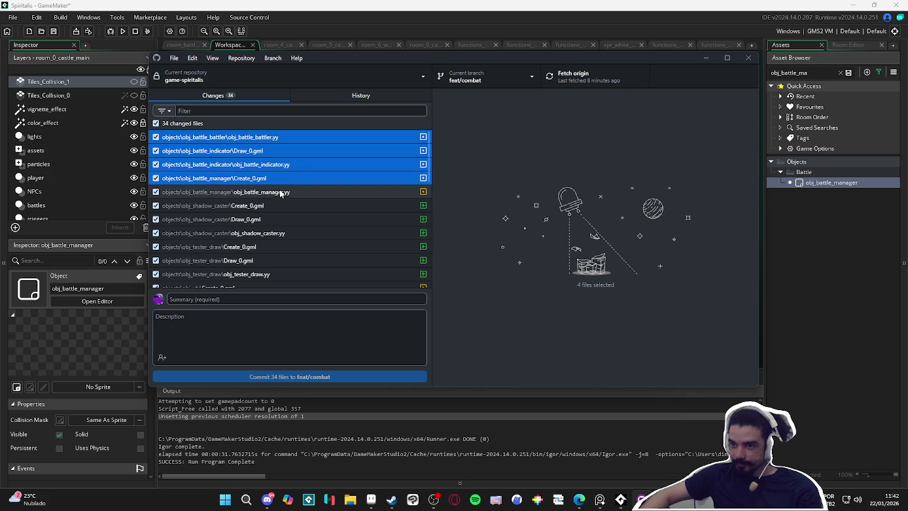
pyautogui.keyDown('shift'); pyautogui.click(281, 192); pyautogui.keyUp('shift')
pyautogui.rightClick(282, 194)
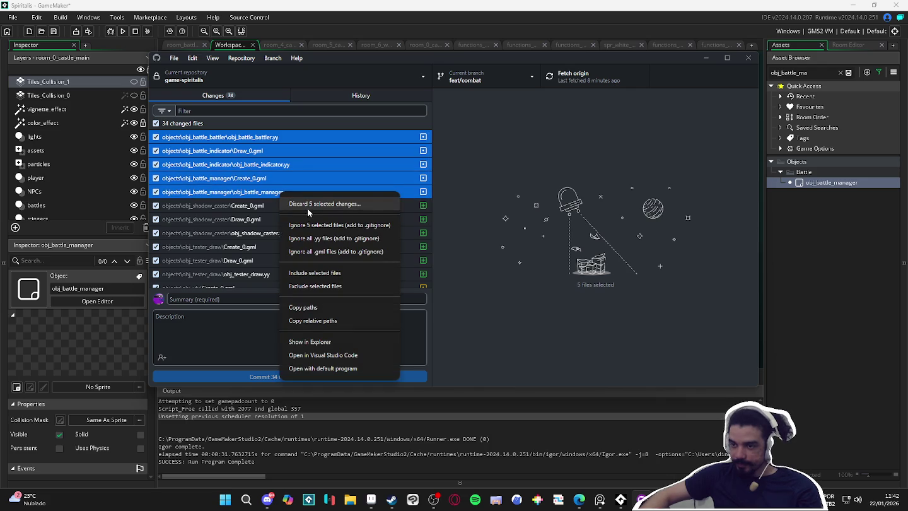
# Step: Discard the five selected changes and review the room instance creation code and room_battle_test.yy diffs
pyautogui.click(310, 207)
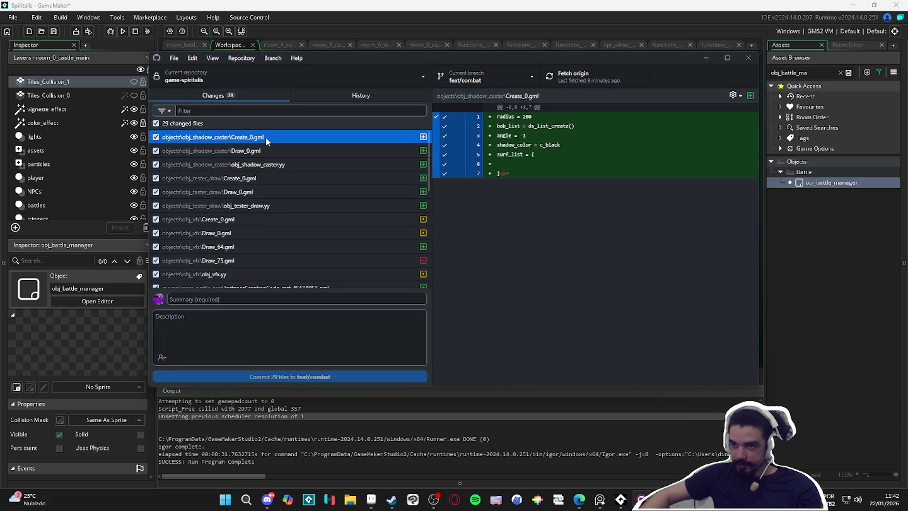
pyautogui.scroll(-5, 283, 164)
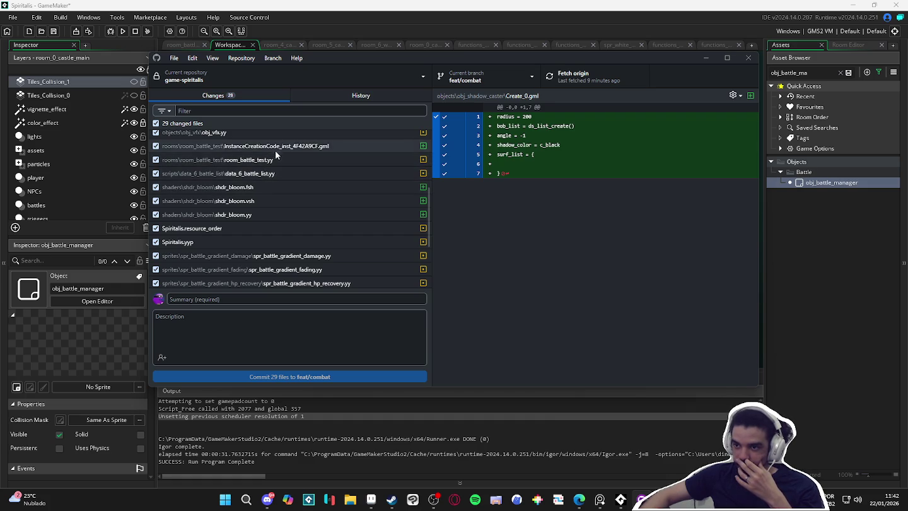
pyautogui.click(274, 149)
pyautogui.click(274, 162)
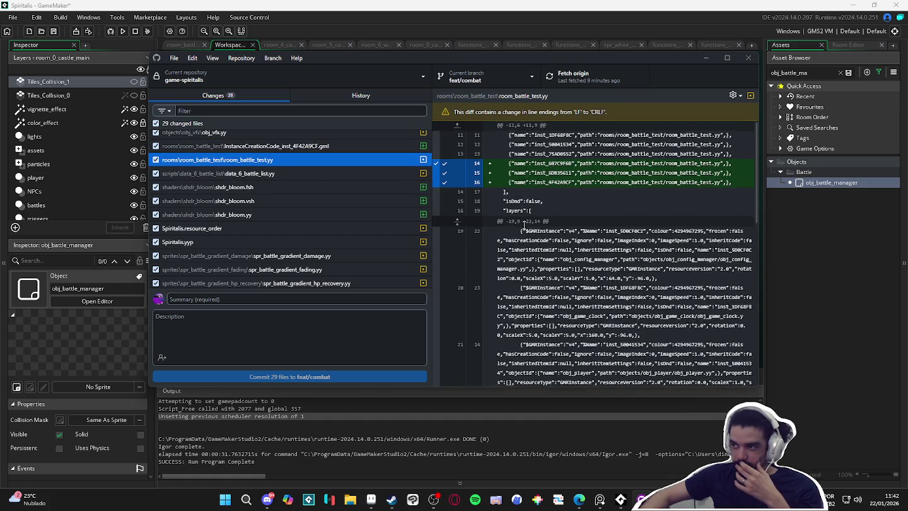
# Step: Step through the remaining gradient sprite diffs, then close GitHub Desktop
pyautogui.scroll(-5, 523, 226)
pyautogui.scroll(-3, 250, 178)
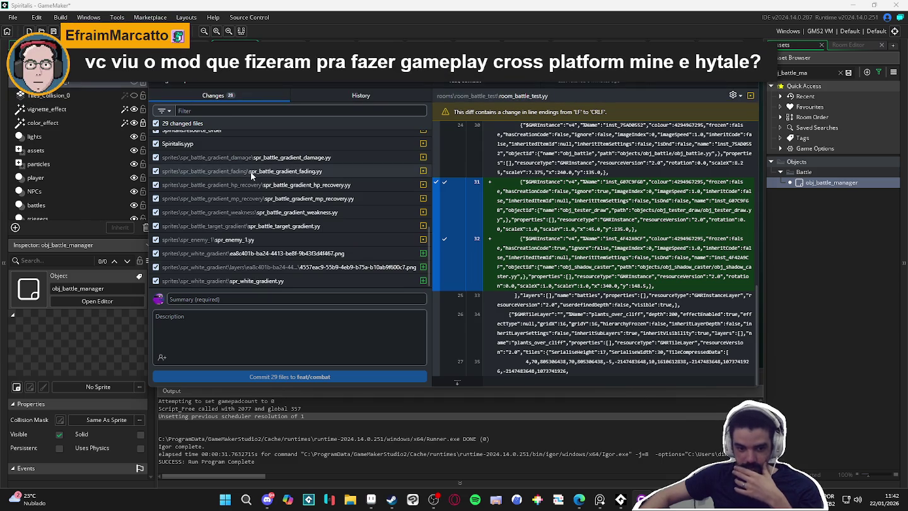
pyautogui.click(258, 163)
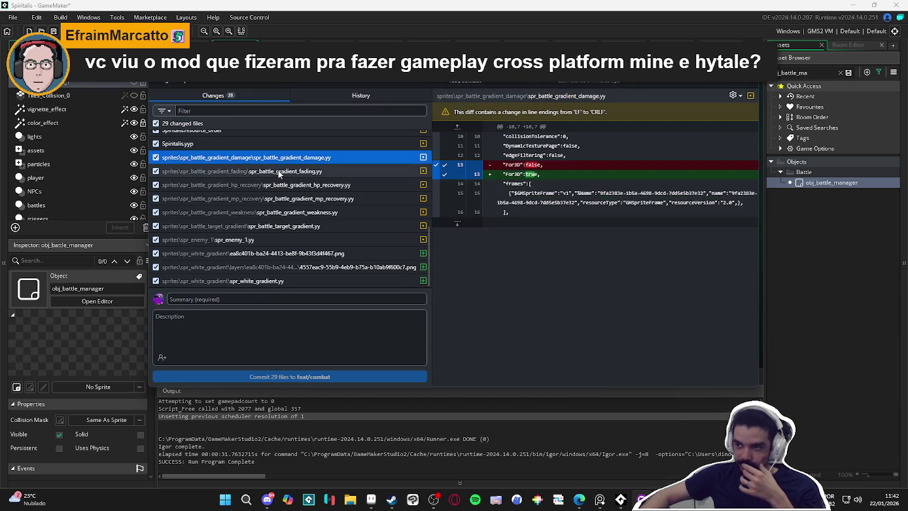
pyautogui.click(281, 172)
pyautogui.click(286, 185)
pyautogui.click(298, 212)
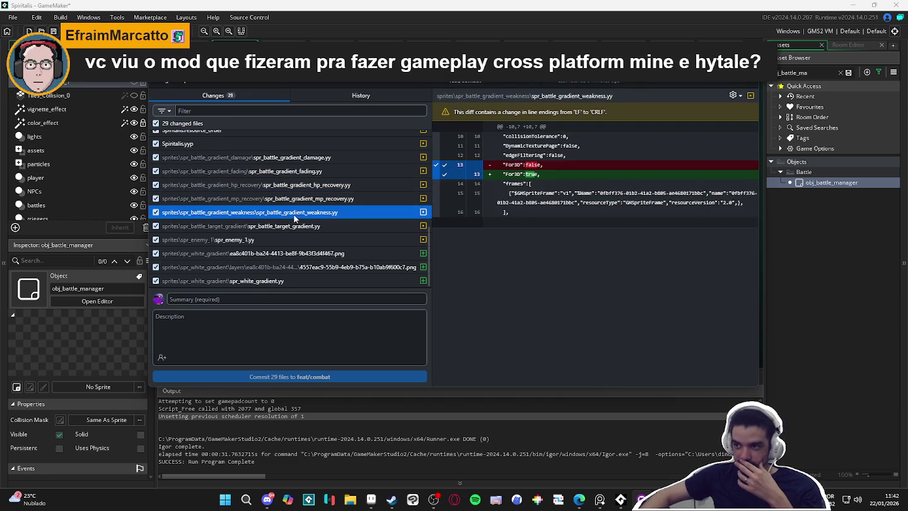
pyautogui.click(295, 226)
pyautogui.press('Down')
pyautogui.press('Down')
pyautogui.press('Down')
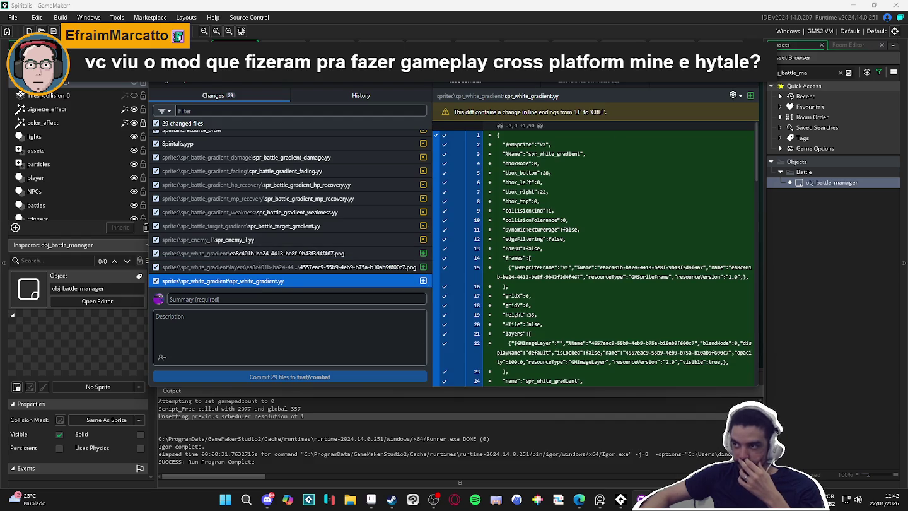
pyautogui.click(813, 73)
# Step: Reload the project files modified on disk and look over the reloaded Draw code
pyautogui.click(519, 342)
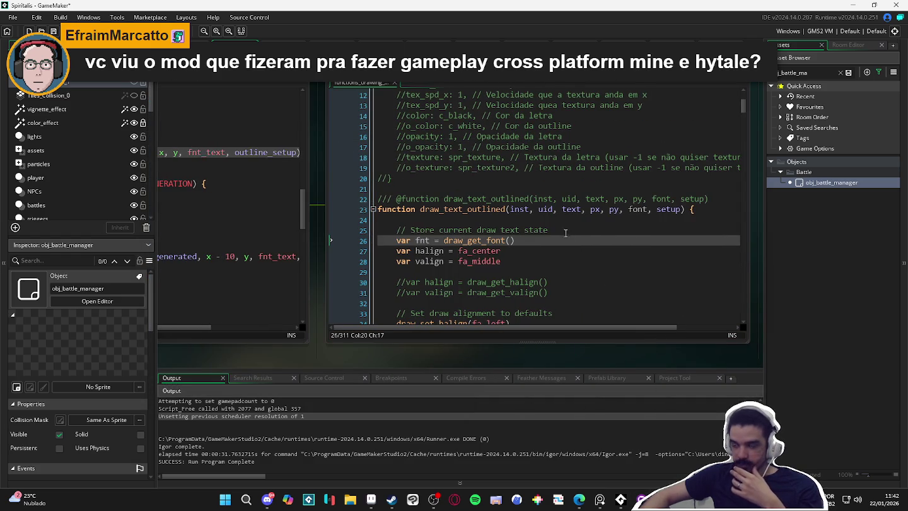
pyautogui.click(577, 251)
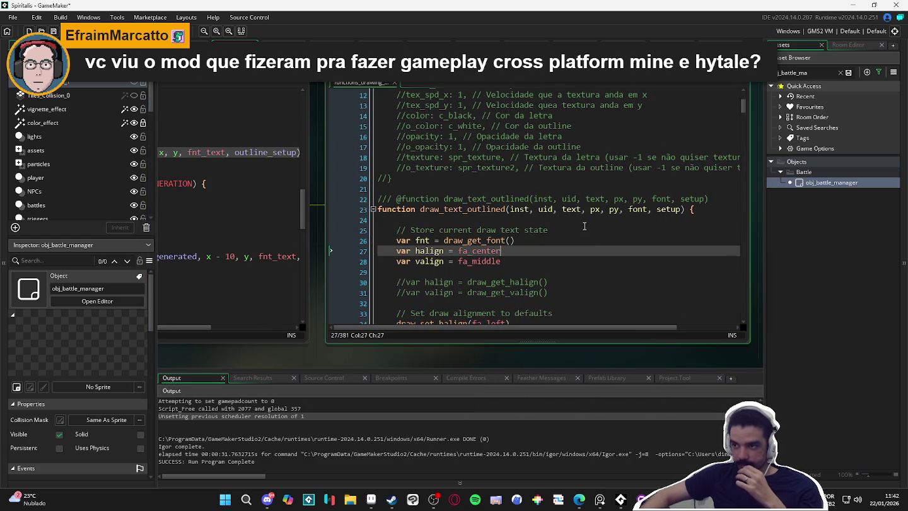
pyautogui.scroll(-5, 587, 224)
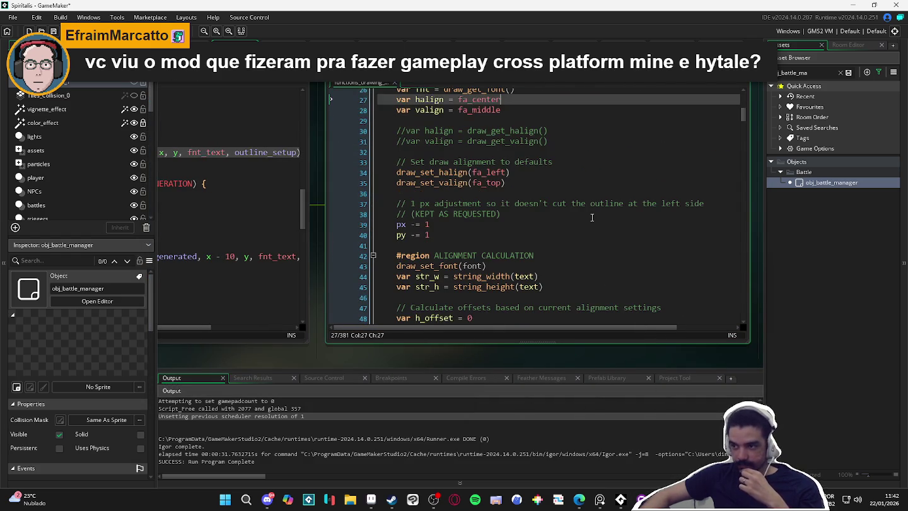
pyautogui.moveTo(742, 112); pyautogui.dragTo(725, 326)
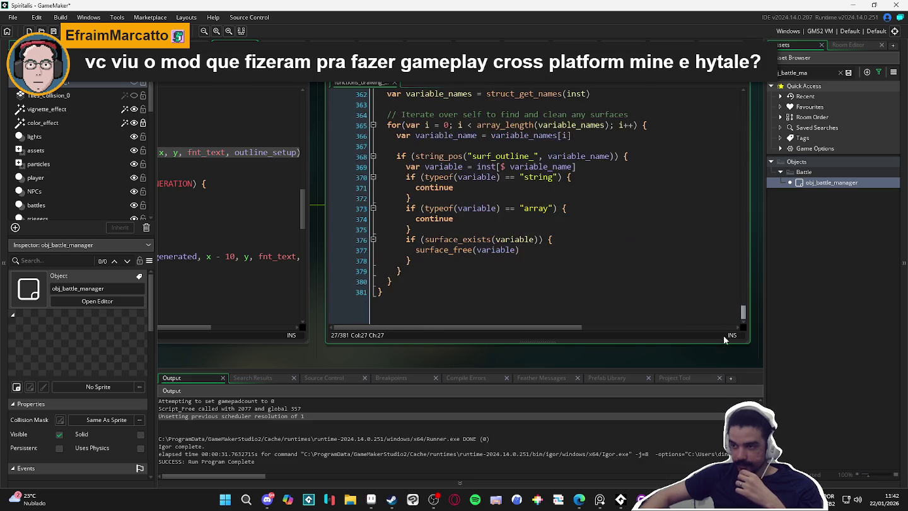
pyautogui.scroll(4, 504, 205)
pyautogui.scroll(10, 504, 205)
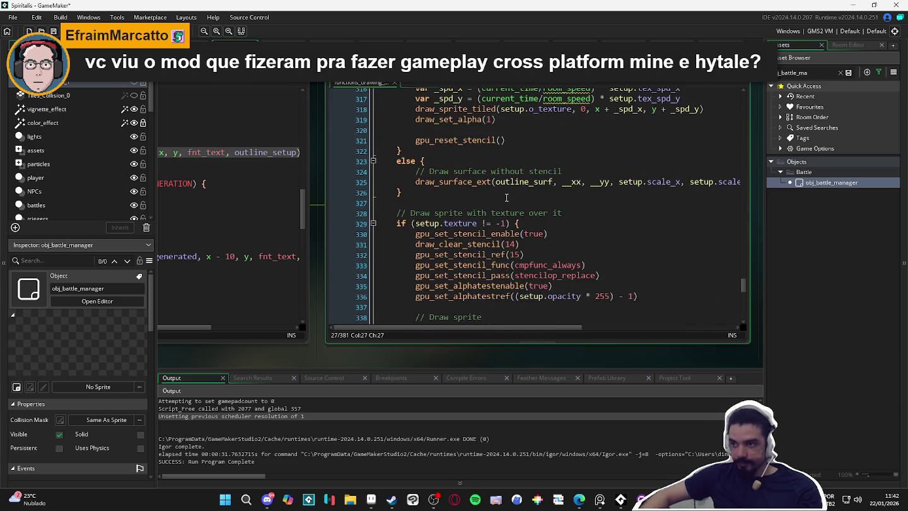
pyautogui.scroll(4, 505, 198)
# Step: Search for draw_text_outlined, jump to the indicator's hp_regen and damage calls, and launch the game
pyautogui.hotkey('ctrl', 'f')
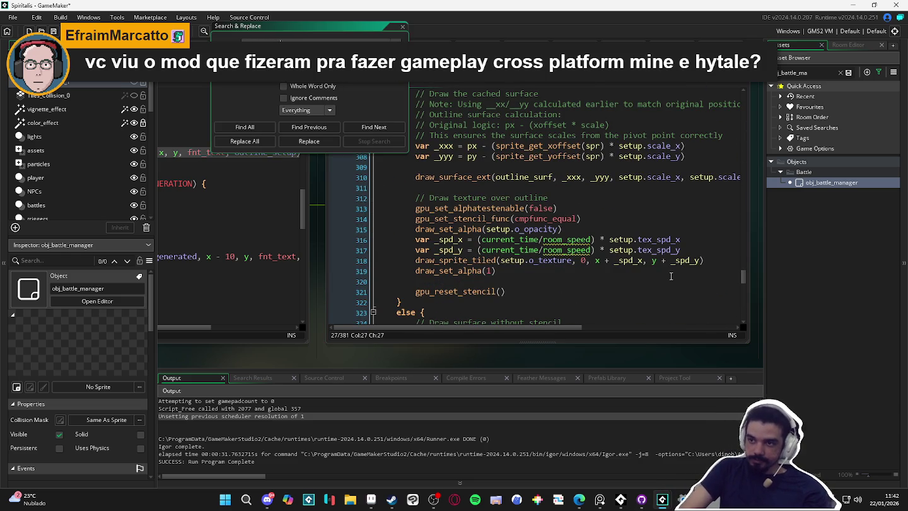
pyautogui.press('Return')
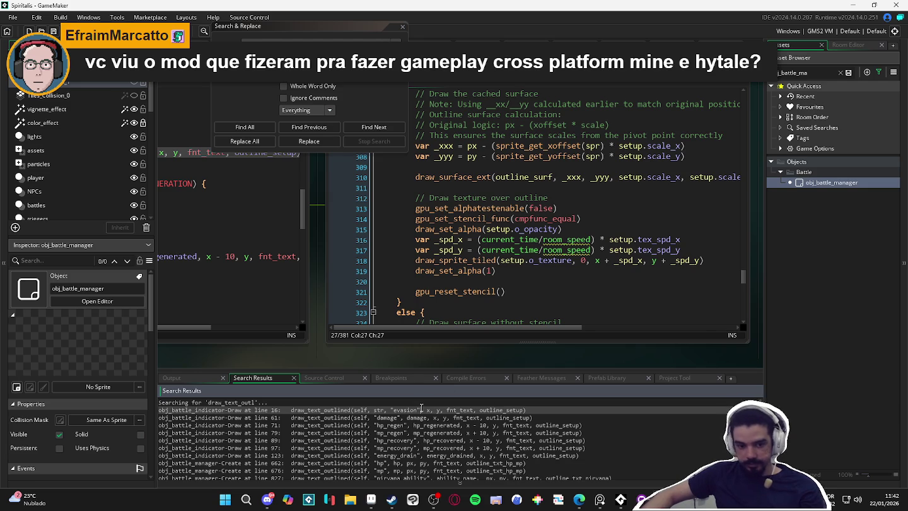
pyautogui.doubleClick(421, 410)
pyautogui.click(402, 29)
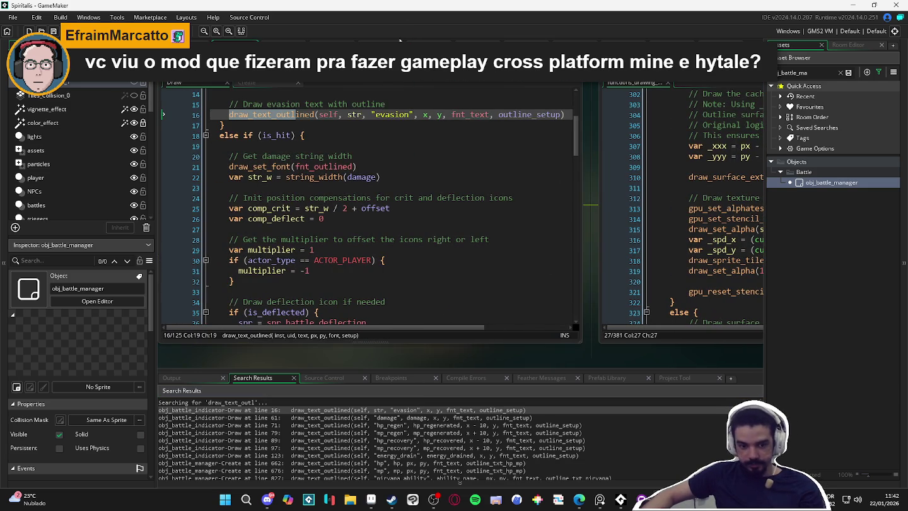
pyautogui.doubleClick(424, 423)
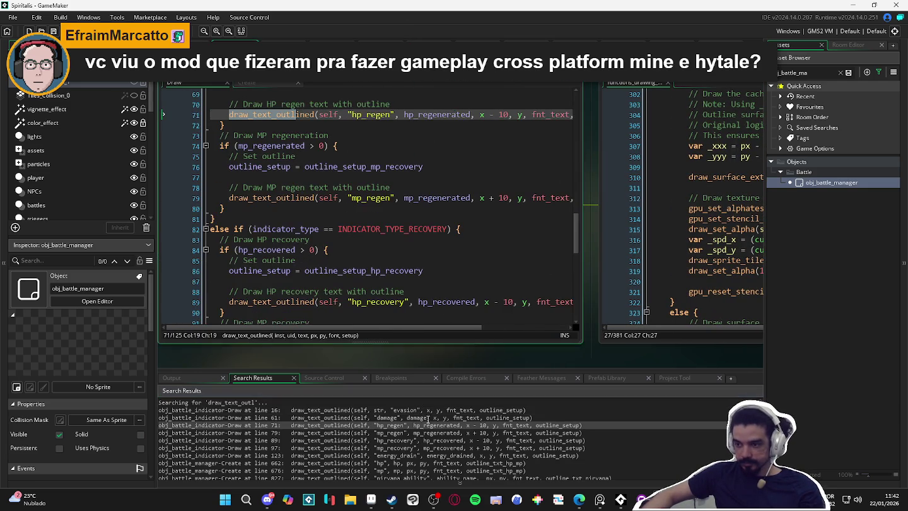
pyautogui.doubleClick(422, 416)
pyautogui.scroll(-2, 416, 428)
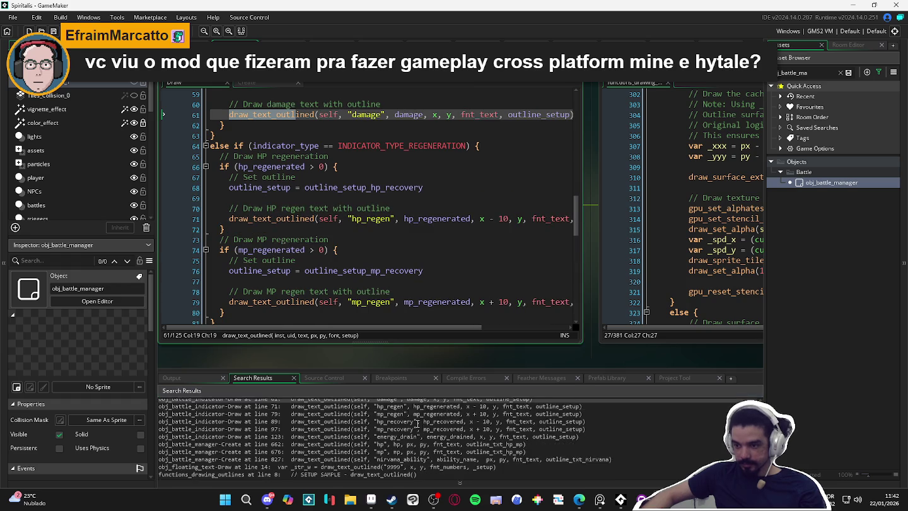
pyautogui.scroll(-2, 408, 435)
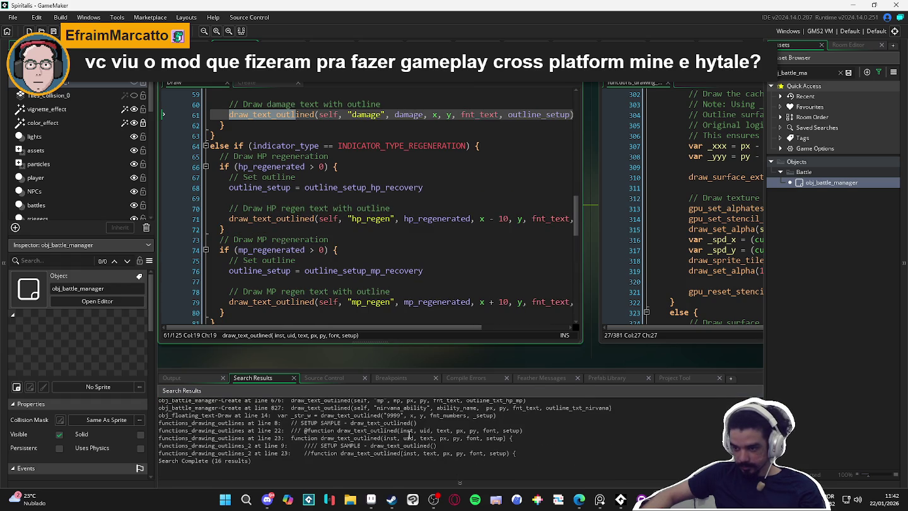
pyautogui.click(399, 251)
pyautogui.press('F5')
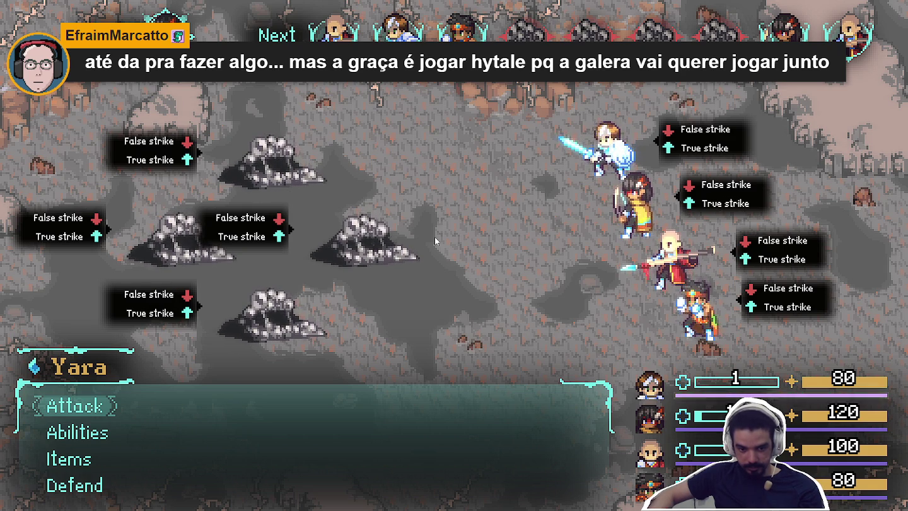
# Step: Attack the middle Sloth Blob and continue to the next hero, watching the outlined damage numbers
pyautogui.press('Return')
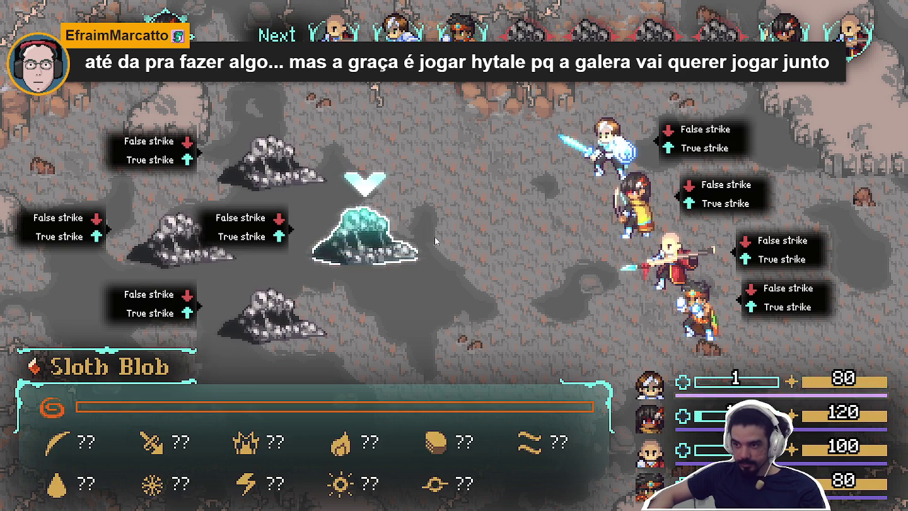
pyautogui.press('Return')
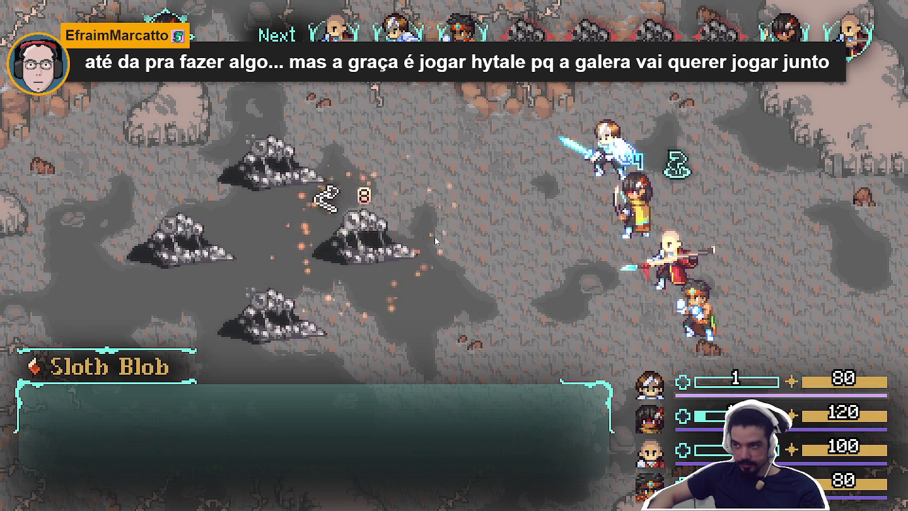
pyautogui.press('Return')
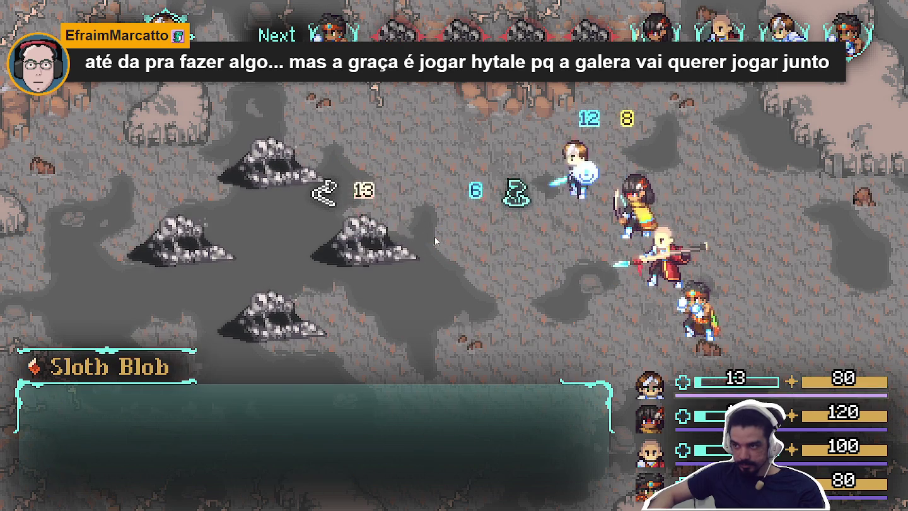
pyautogui.press('Return')
pyautogui.press('Return')
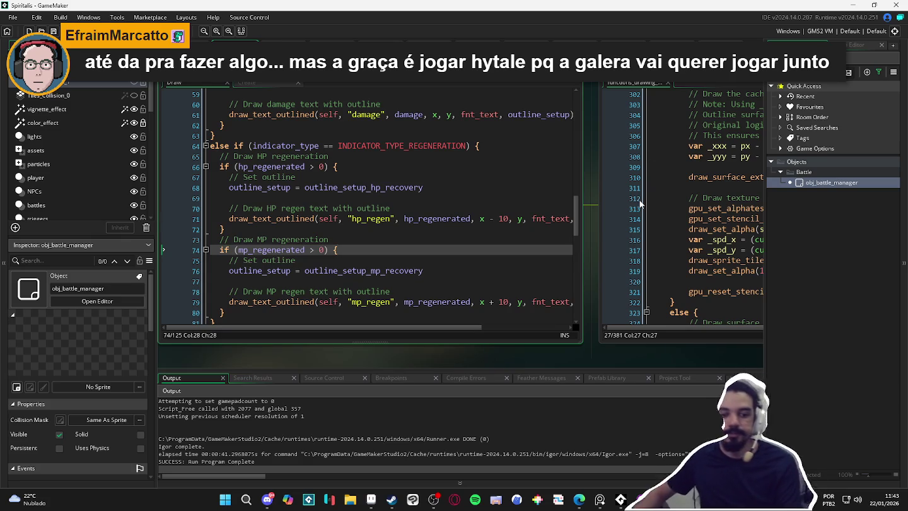
# Step: Arrange the workspace so the outline functions code and battle indicator code both fit on screen
pyautogui.click(683, 292)
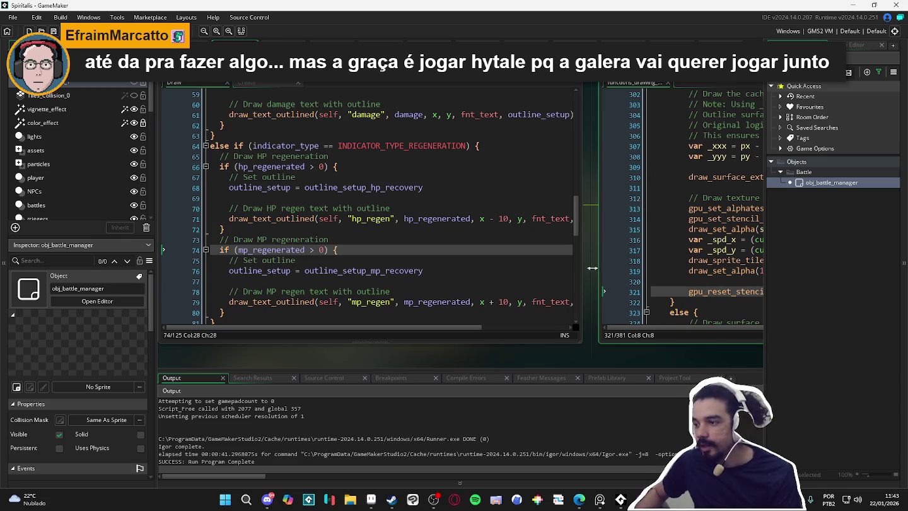
pyautogui.moveTo(575, 353)
pyautogui.mouseDown()
pyautogui.moveTo(329, 327)
pyautogui.moveTo(244, 333)
pyautogui.moveTo(288, 345)
pyautogui.mouseUp()
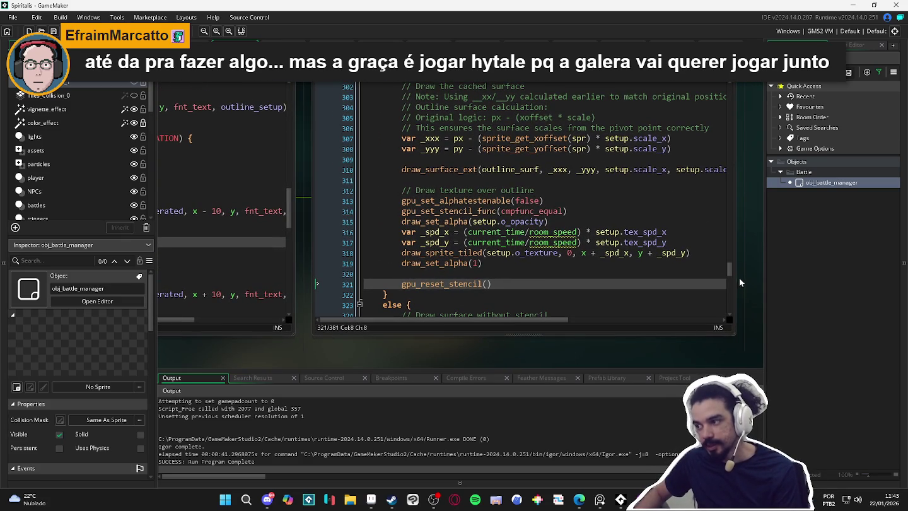
pyautogui.moveTo(731, 270); pyautogui.dragTo(730, 309)
pyautogui.moveTo(379, 351)
pyautogui.mouseDown()
pyautogui.moveTo(406, 355)
pyautogui.moveTo(371, 354)
pyautogui.mouseUp()
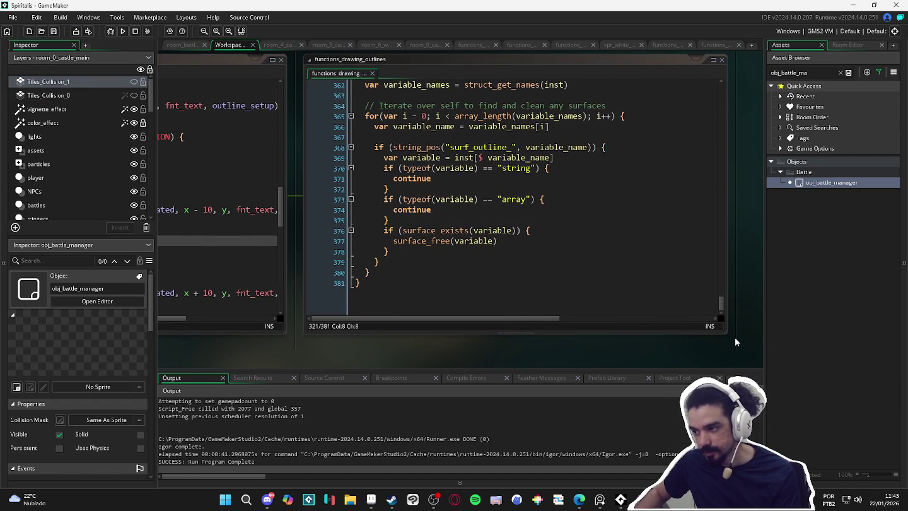
pyautogui.moveTo(727, 325)
pyautogui.mouseDown()
pyautogui.moveTo(690, 325)
pyautogui.moveTo(700, 325)
pyautogui.mouseUp()
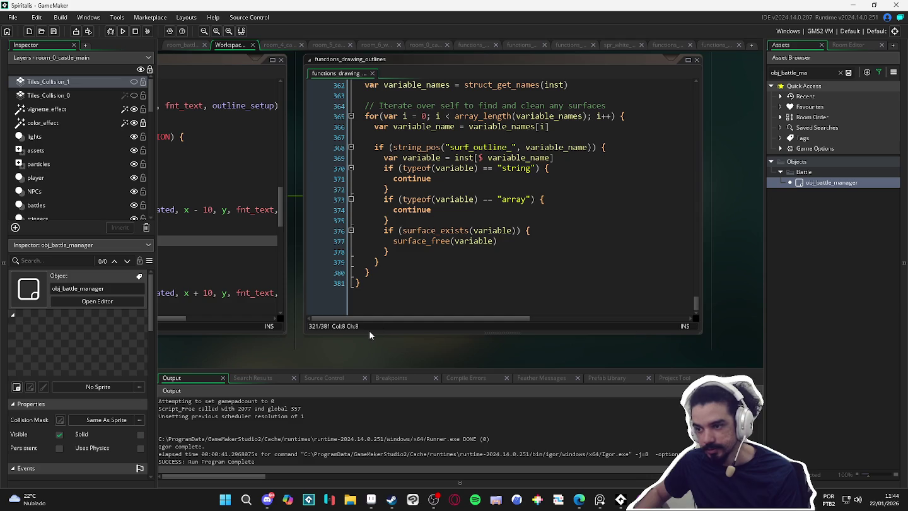
pyautogui.moveTo(299, 343)
pyautogui.mouseDown()
pyautogui.moveTo(584, 344)
pyautogui.moveTo(563, 332)
pyautogui.moveTo(309, 337)
pyautogui.mouseUp()
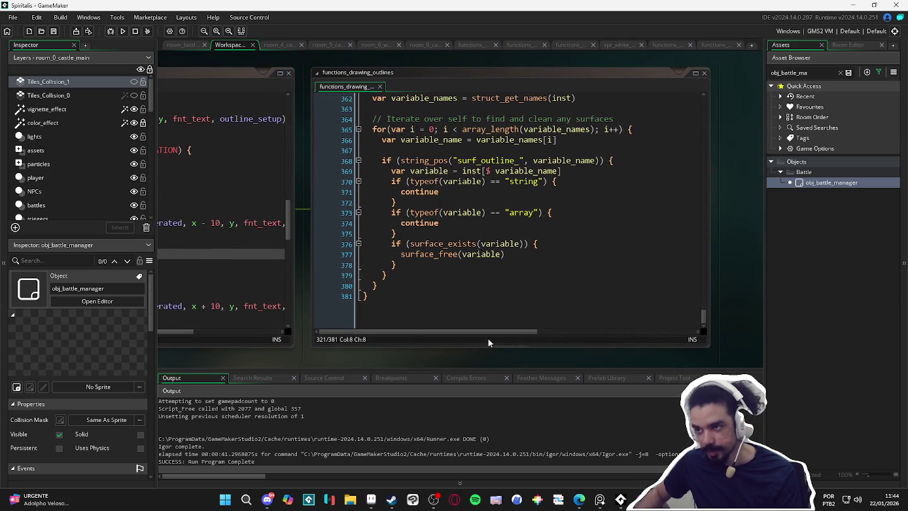
pyautogui.moveTo(716, 353); pyautogui.dragTo(733, 360)
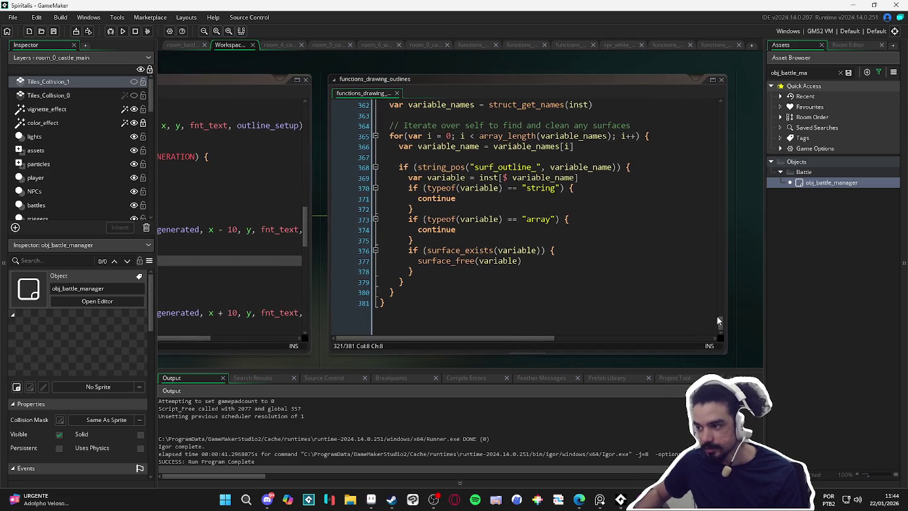
pyautogui.moveTo(723, 325); pyautogui.dragTo(728, 325)
# Step: Comment out lines 361–380 of clean_outline_surfaces with Ctrl+K and rebuild the game
pyautogui.moveTo(384, 126)
pyautogui.mouseDown()
pyautogui.moveTo(379, 187)
pyautogui.moveTo(440, 293)
pyautogui.mouseUp()
pyautogui.hotkey('ctrl', 'k')
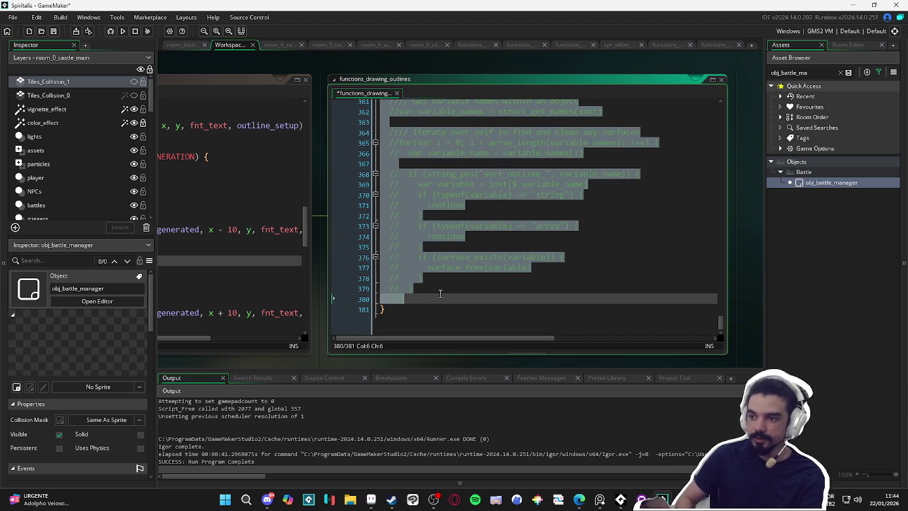
pyautogui.press('F5')
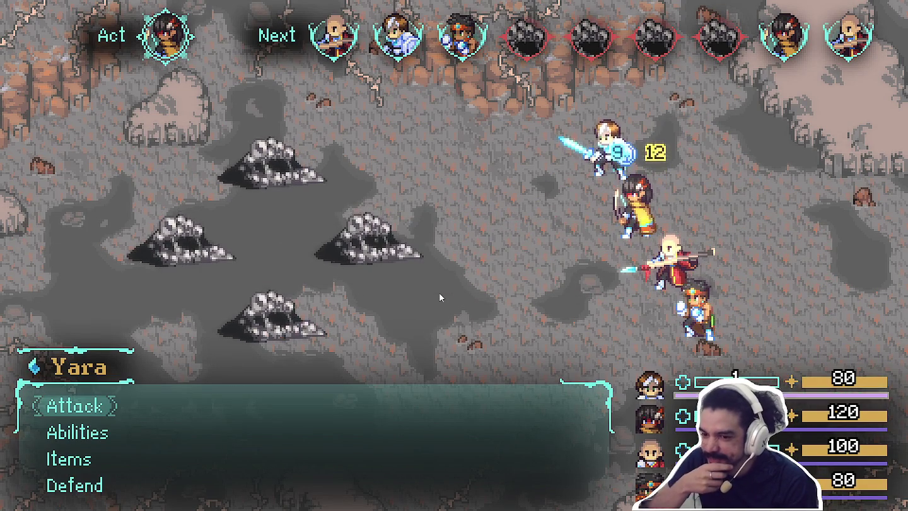
# Step: Confirm each hero's Attack on a Sloth Blob and answer the timed button prompt
pyautogui.press('Return')
pyautogui.press('Return')
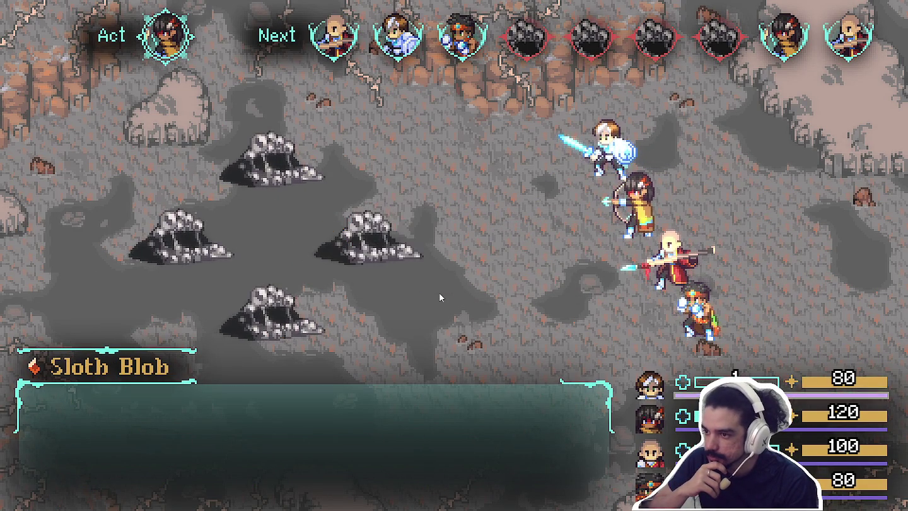
pyautogui.press('Return')
pyautogui.press('Return')
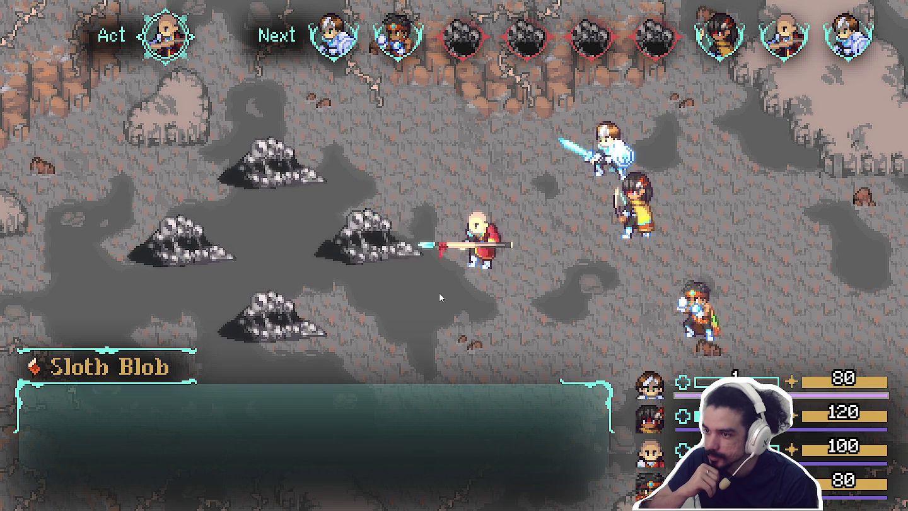
pyautogui.press('Return')
pyautogui.press('Return')
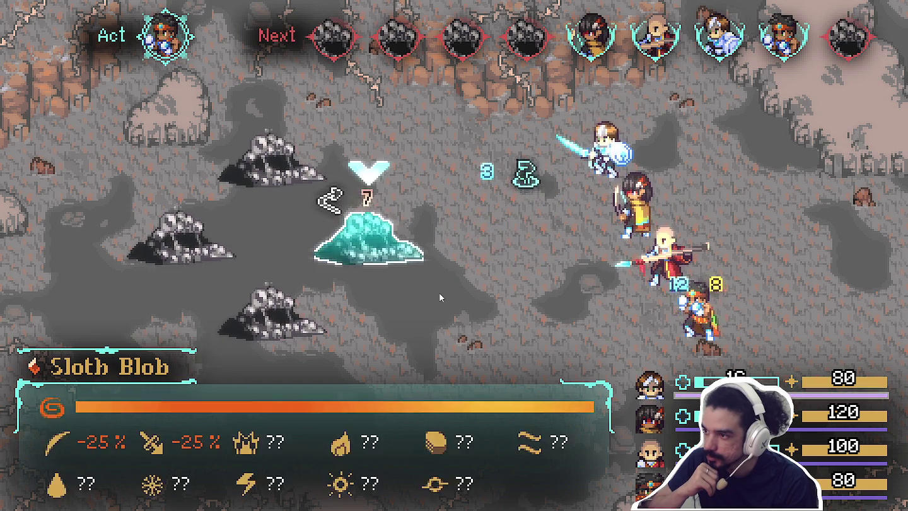
pyautogui.press('Return')
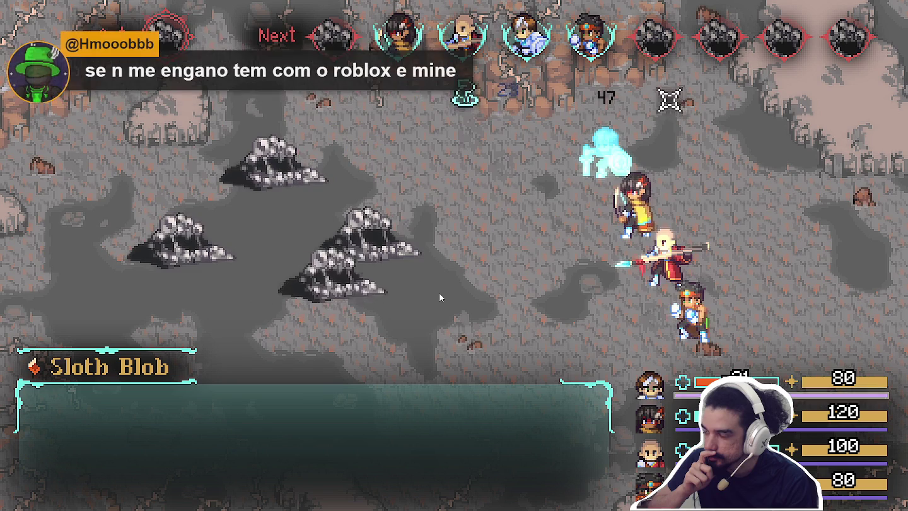
pyautogui.press('Return')
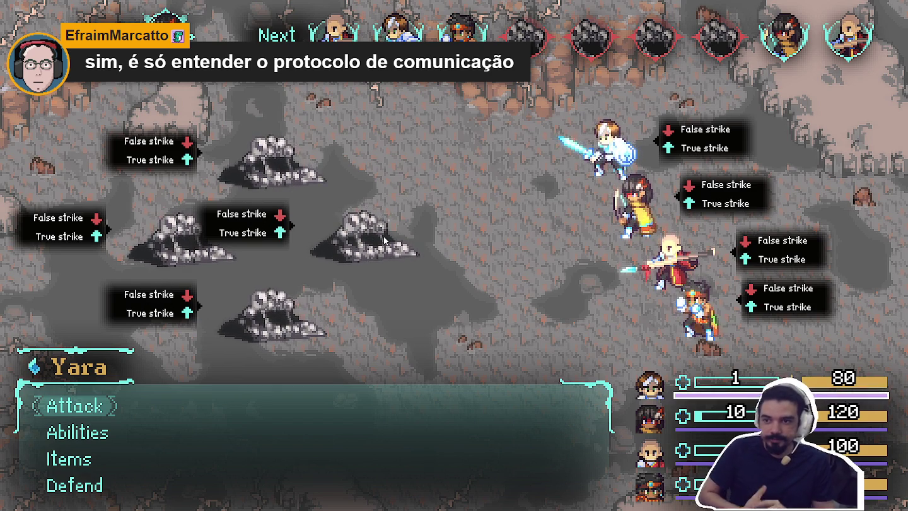
# Step: Target a Sloth Blob and send Zhe Wu, Bob and Thenba to attack, answering their button prompts
pyautogui.click(385, 240)
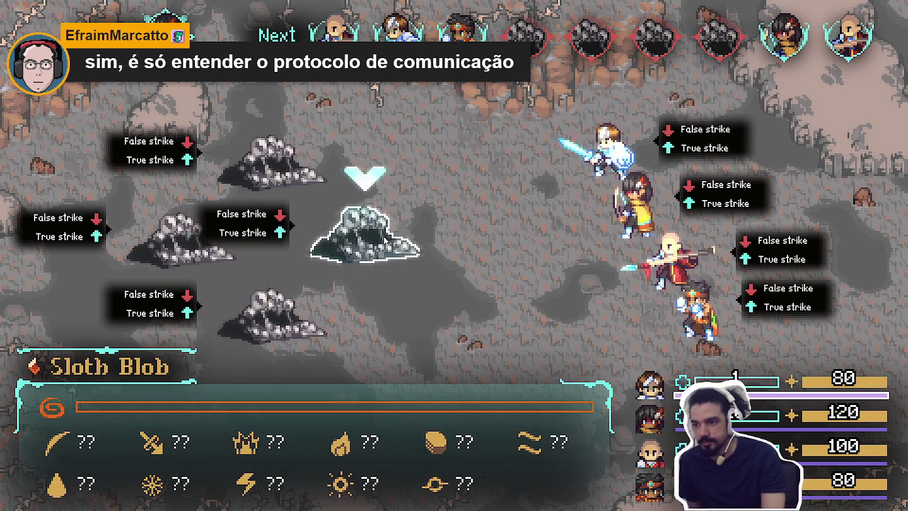
pyautogui.click(385, 240)
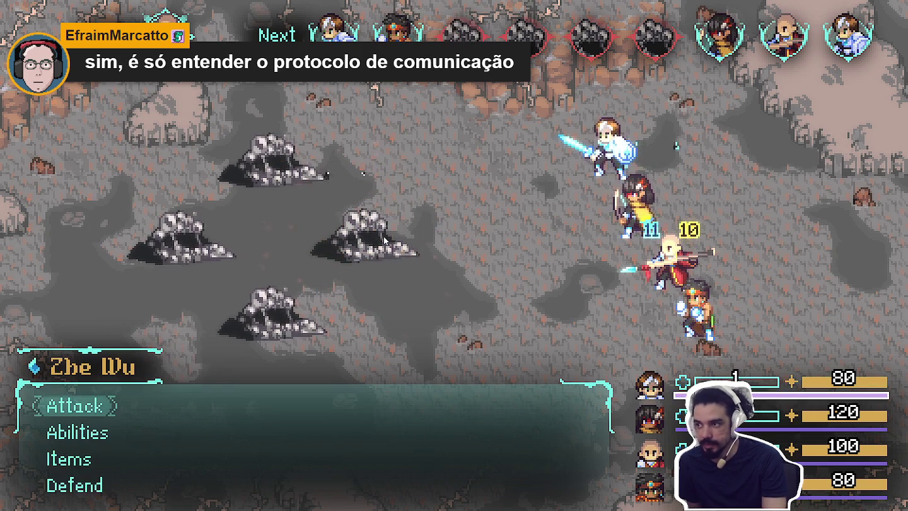
pyautogui.click(384, 239)
pyautogui.click(385, 239)
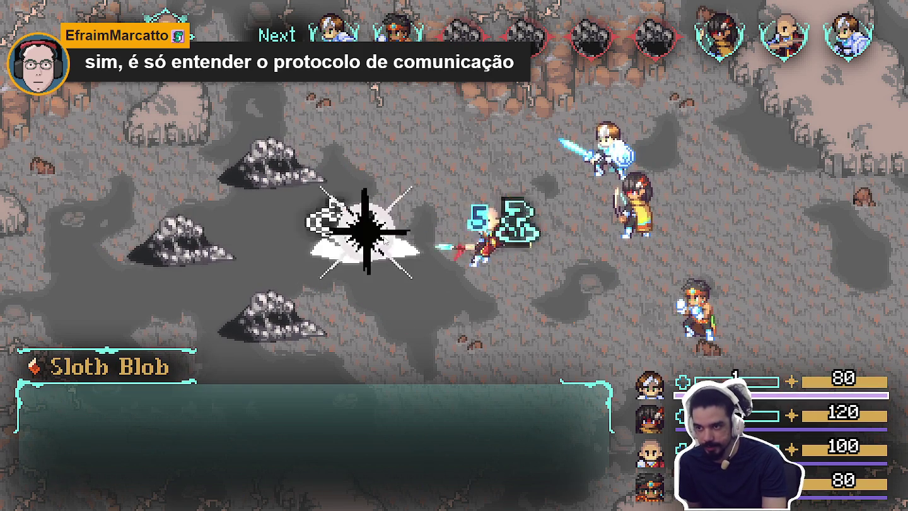
pyautogui.click(385, 240)
pyautogui.click(384, 240)
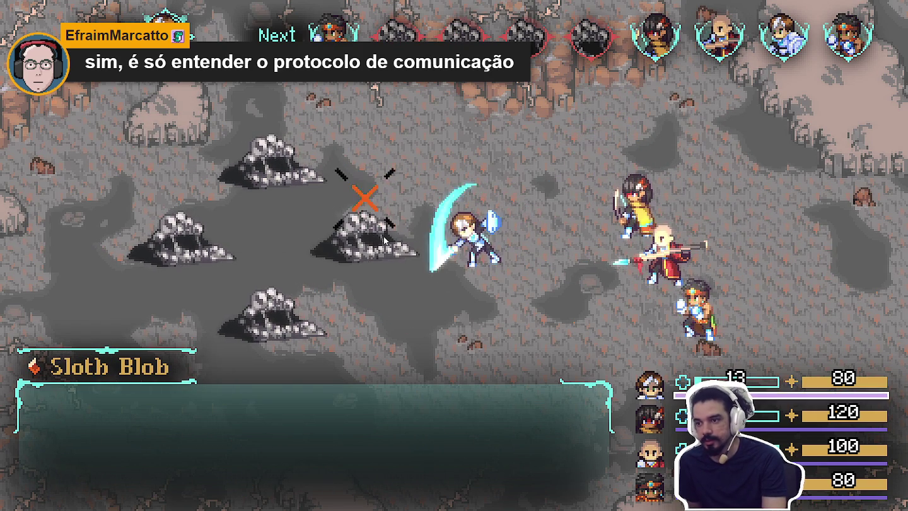
pyautogui.click(385, 240)
pyautogui.click(384, 240)
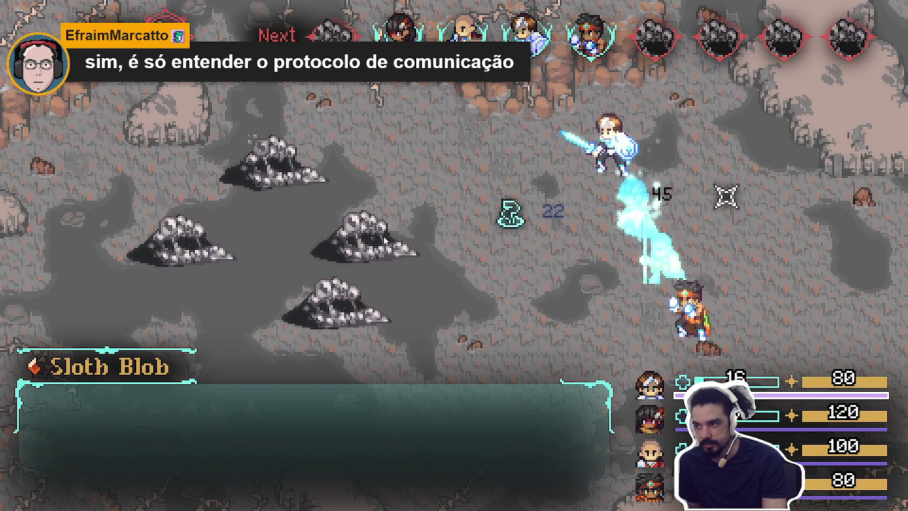
pyautogui.press('Return')
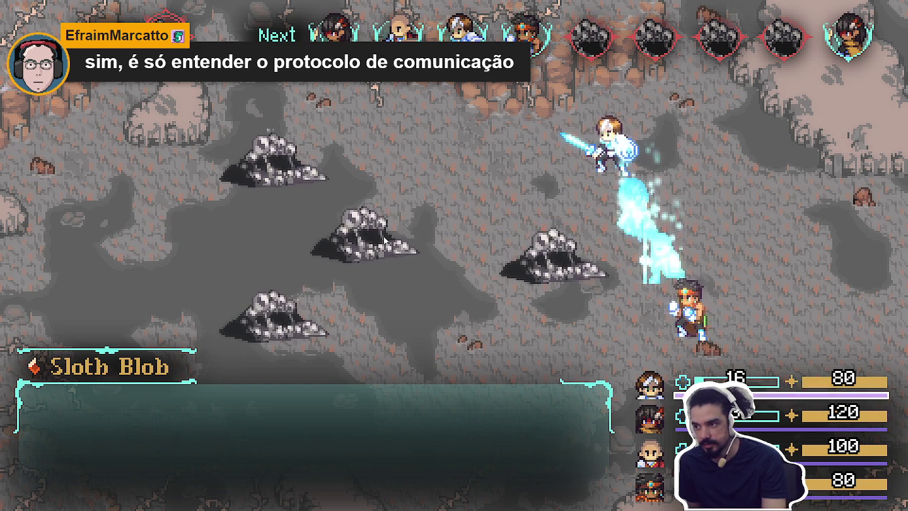
pyautogui.press('Return')
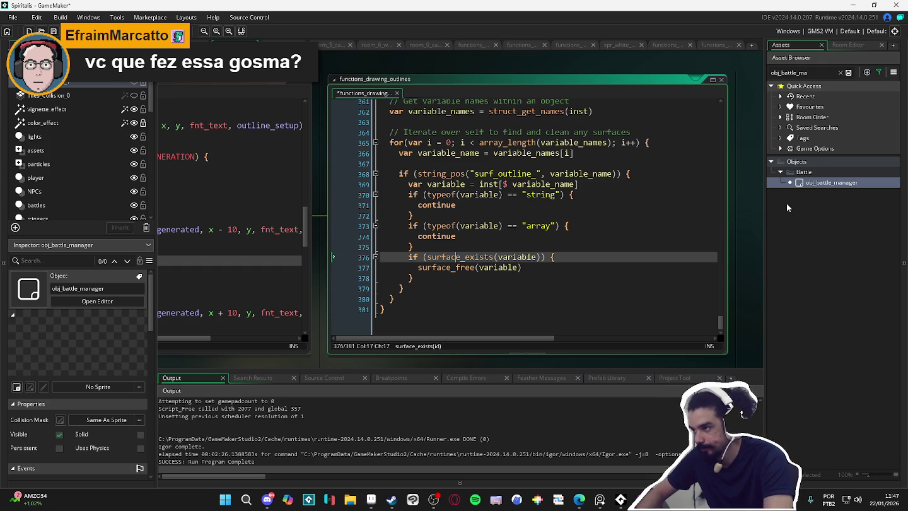
# Step: Filter assets by 'text', find all 'draw_text_out' calls, and open the obj_battle_indicator Draw match
pyautogui.tripleClick(811, 72)
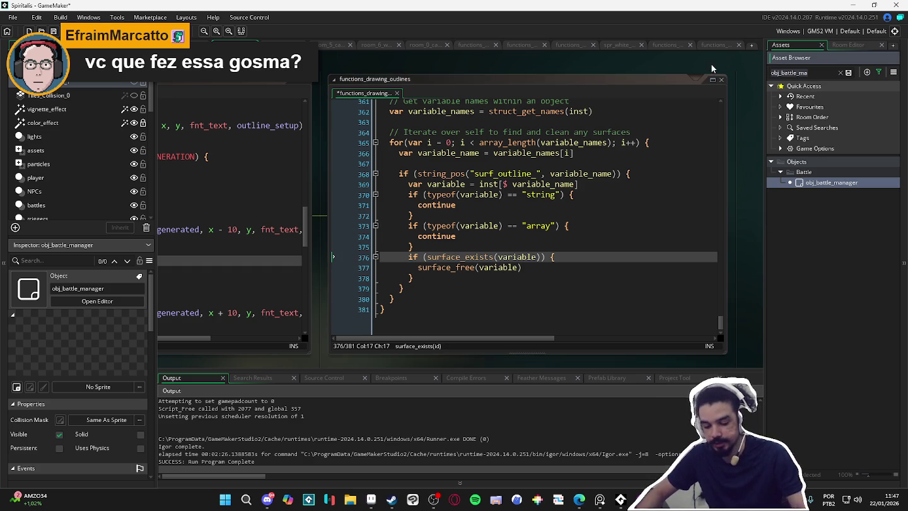
pyautogui.write('text')
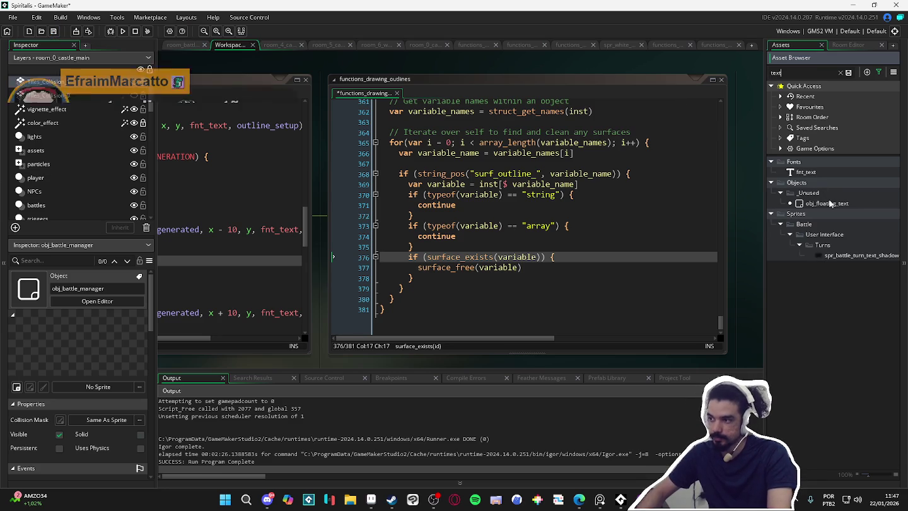
pyautogui.hotkey('ctrl', 'shift', 'f')
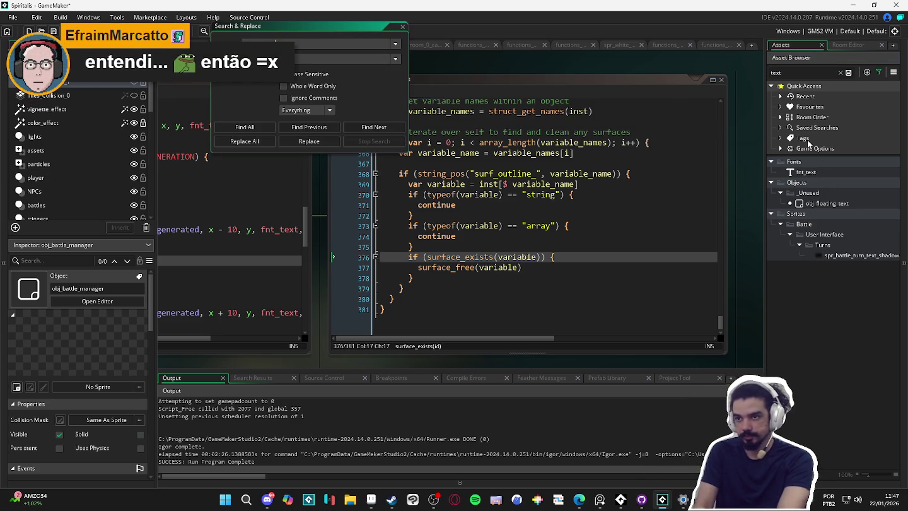
pyautogui.press('Return')
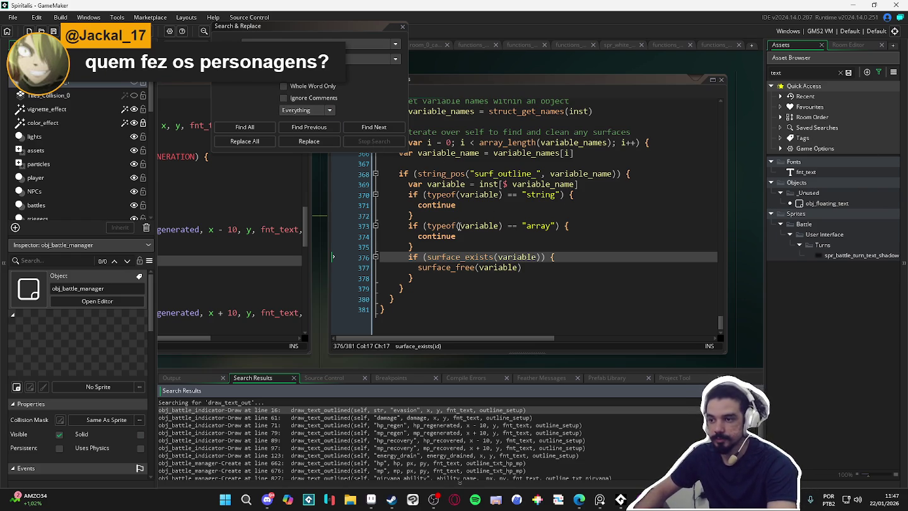
pyautogui.moveTo(469, 257)
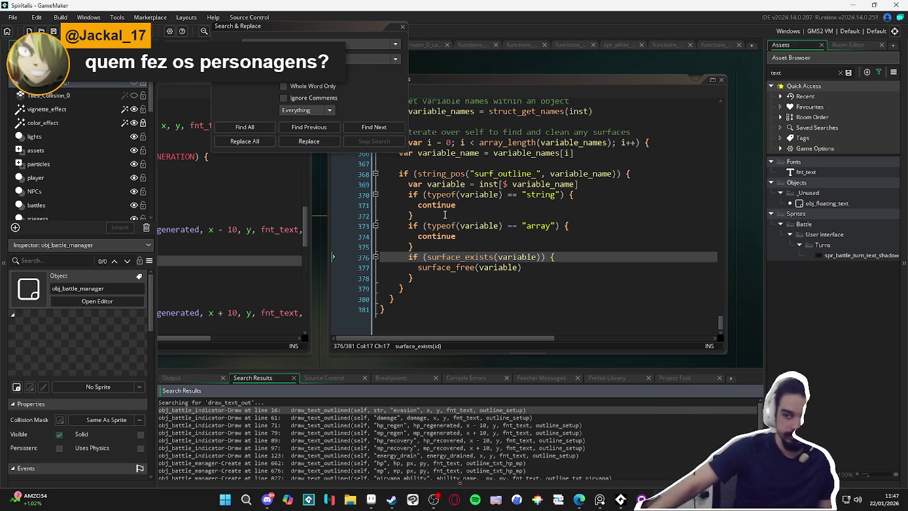
pyautogui.moveTo(454, 224)
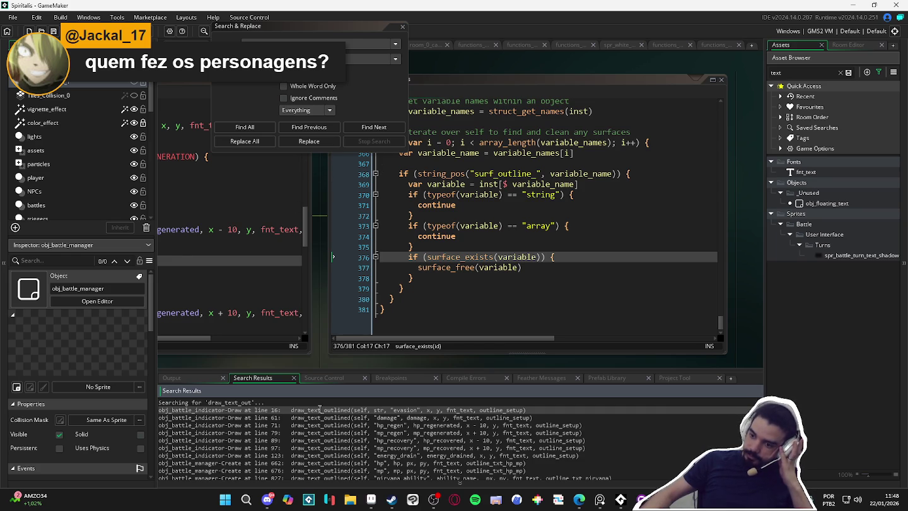
pyautogui.doubleClick(321, 409)
# Step: Go to the draw_text_outlined definition, maximize its code window, and scroll through the outline generation code
pyautogui.click(402, 26)
pyautogui.middleClick(285, 114)
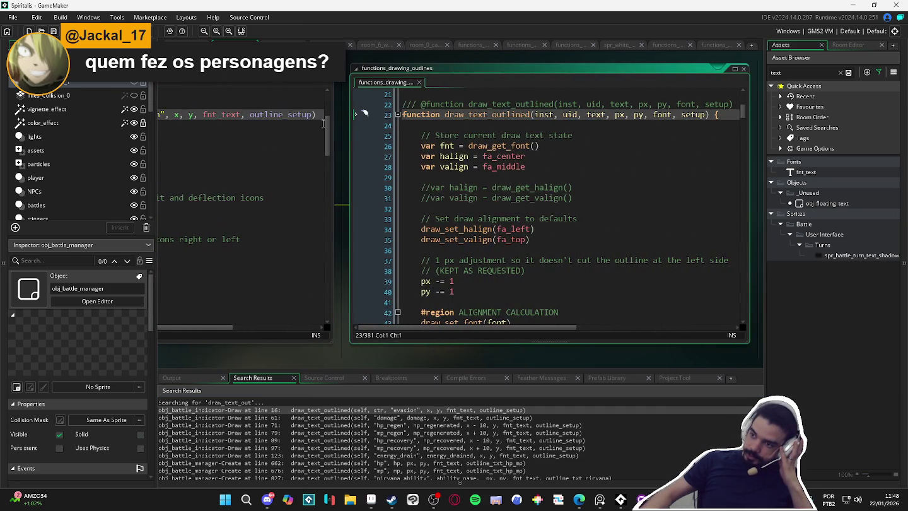
pyautogui.click(735, 71)
pyautogui.click(403, 173)
pyautogui.click(398, 183)
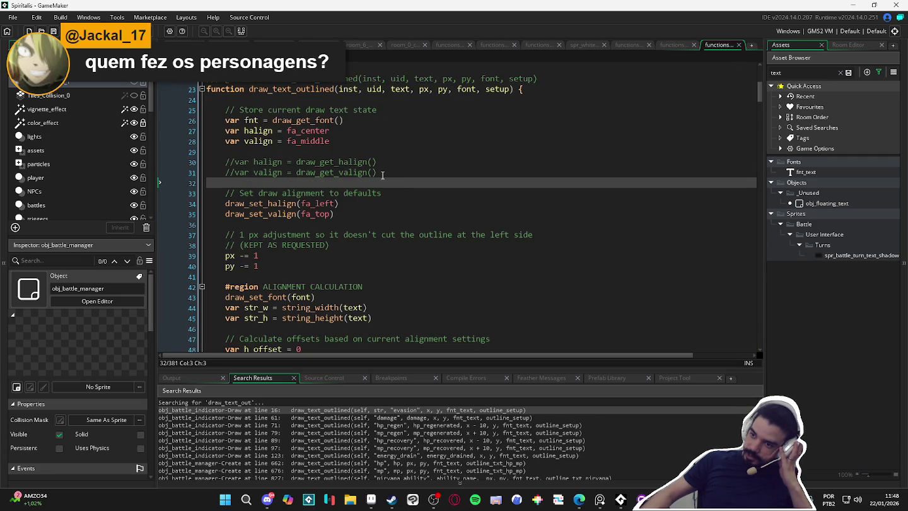
pyautogui.scroll(-3, 383, 175)
pyautogui.scroll(-13, 382, 175)
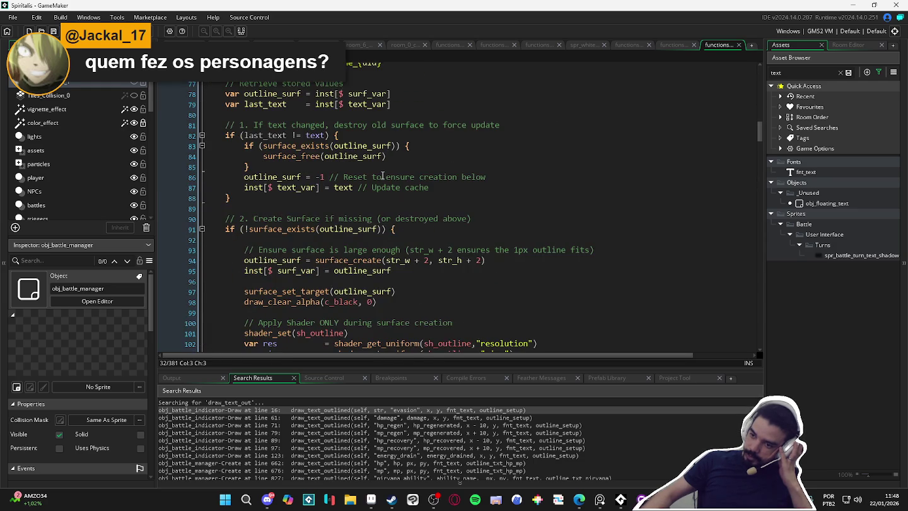
pyautogui.scroll(5, 382, 175)
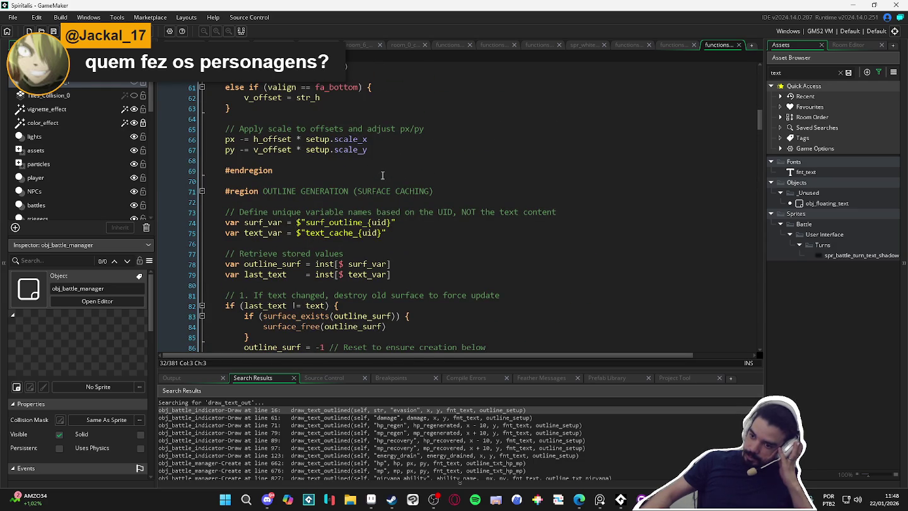
pyautogui.scroll(-1, 382, 175)
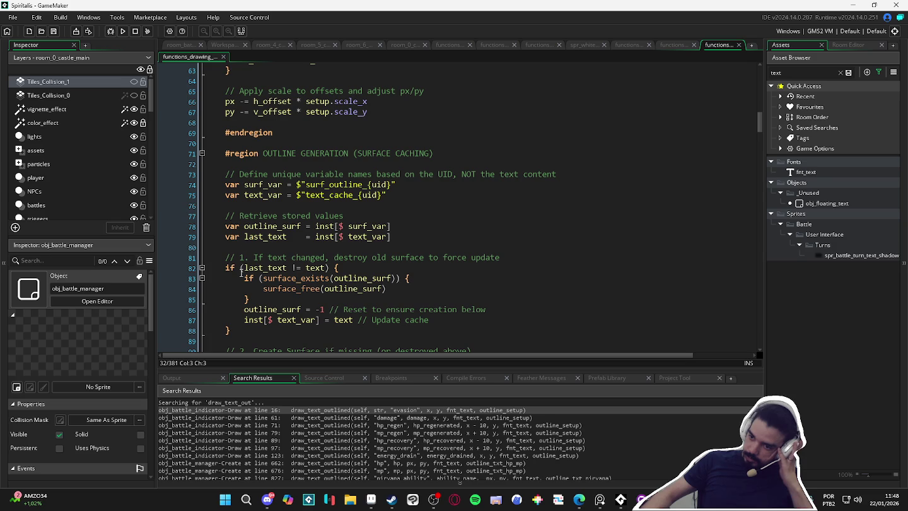
pyautogui.scroll(-1, 239, 279)
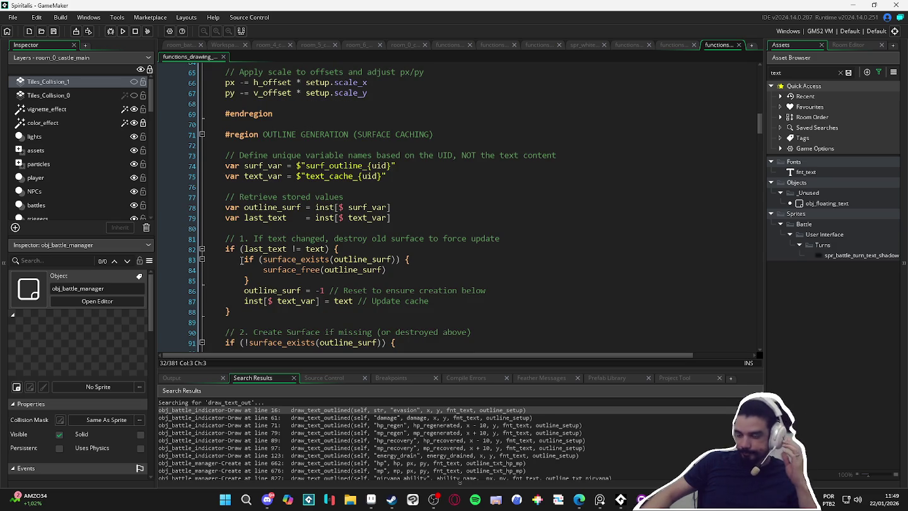
pyautogui.scroll(-1, 237, 304)
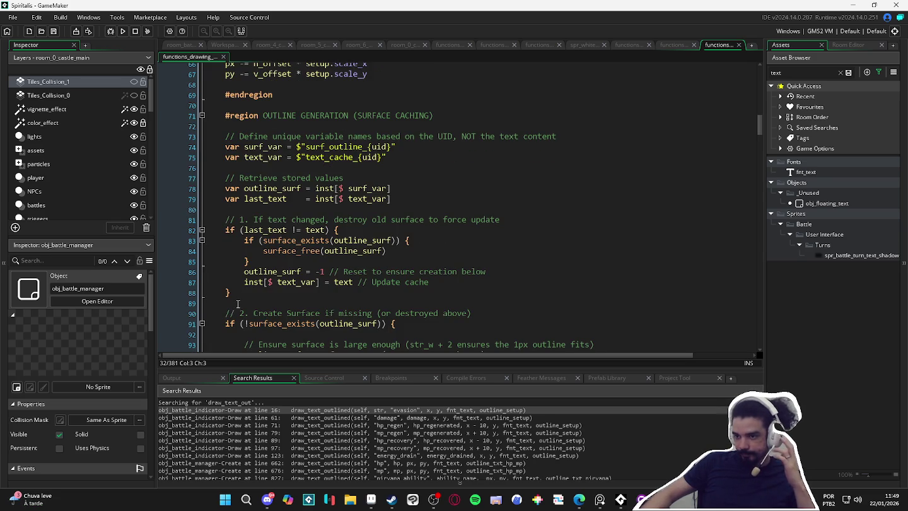
pyautogui.scroll(-1, 243, 299)
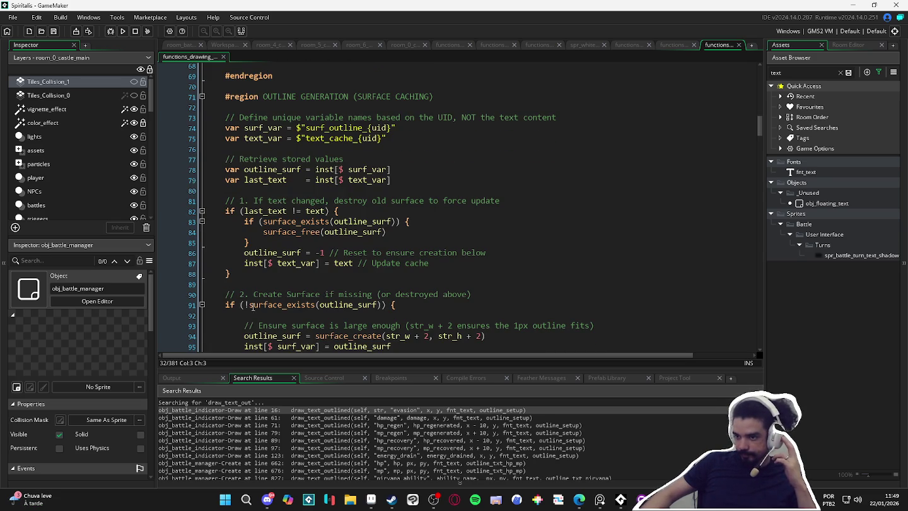
pyautogui.scroll(-1, 253, 307)
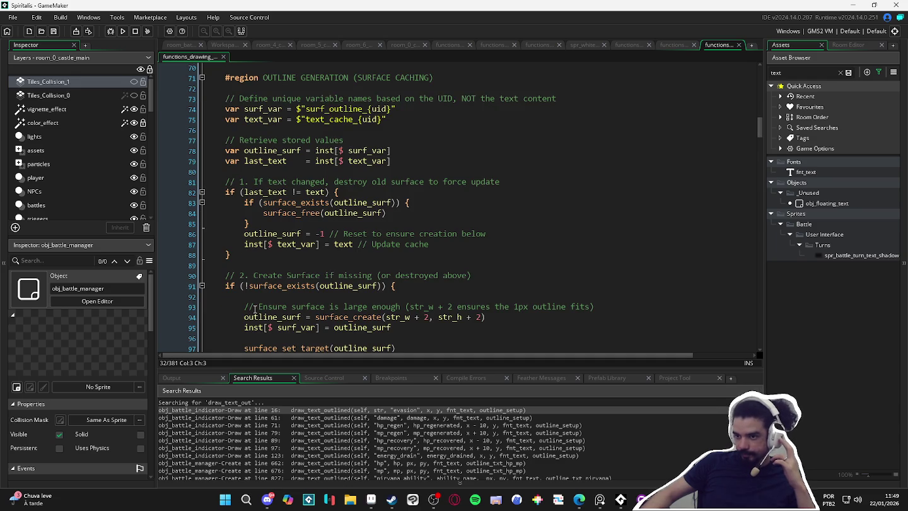
pyautogui.scroll(-1, 255, 307)
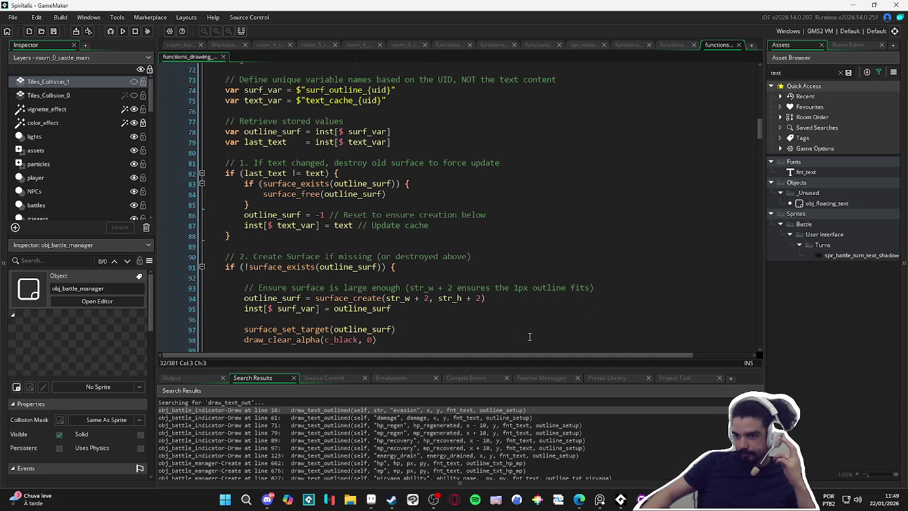
pyautogui.scroll(-2, 530, 337)
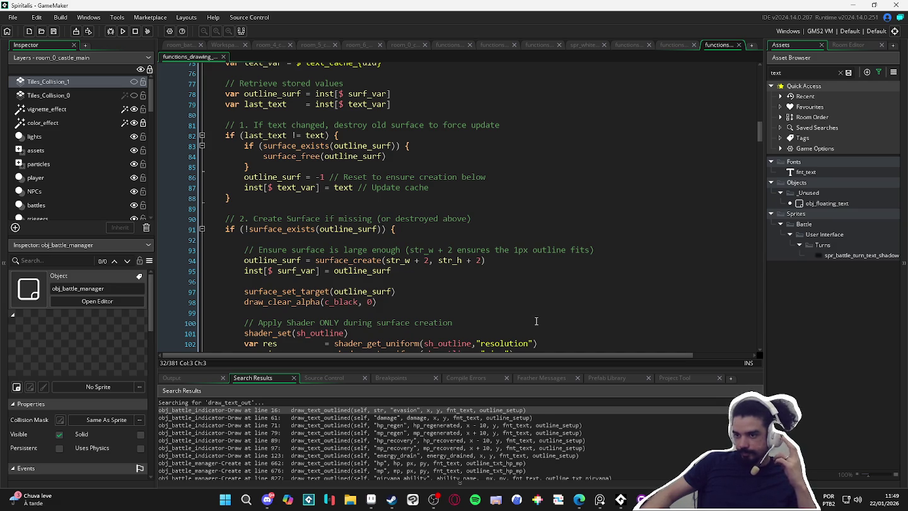
pyautogui.scroll(-1, 536, 320)
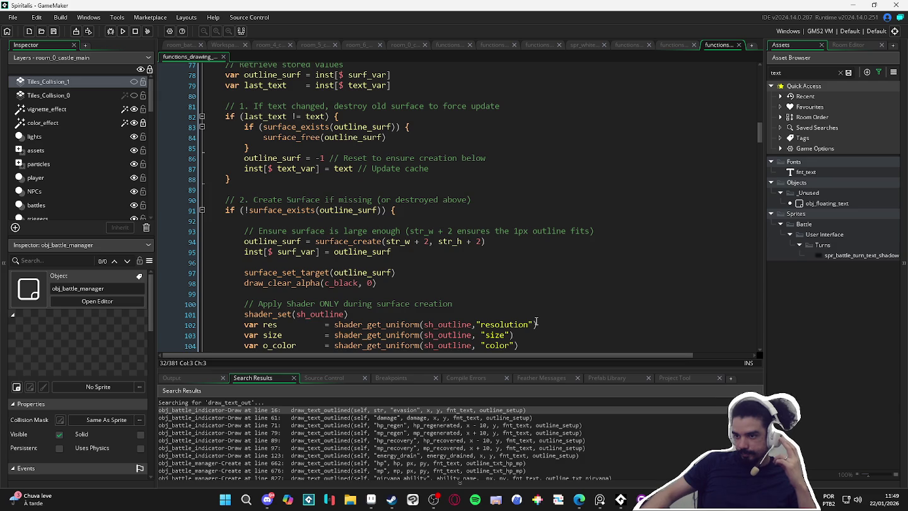
pyautogui.scroll(-4, 536, 322)
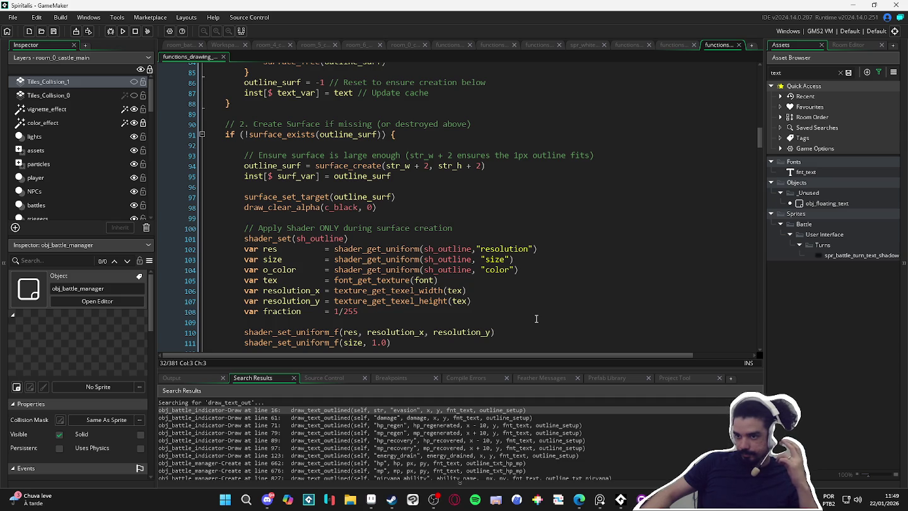
pyautogui.scroll(-5, 536, 318)
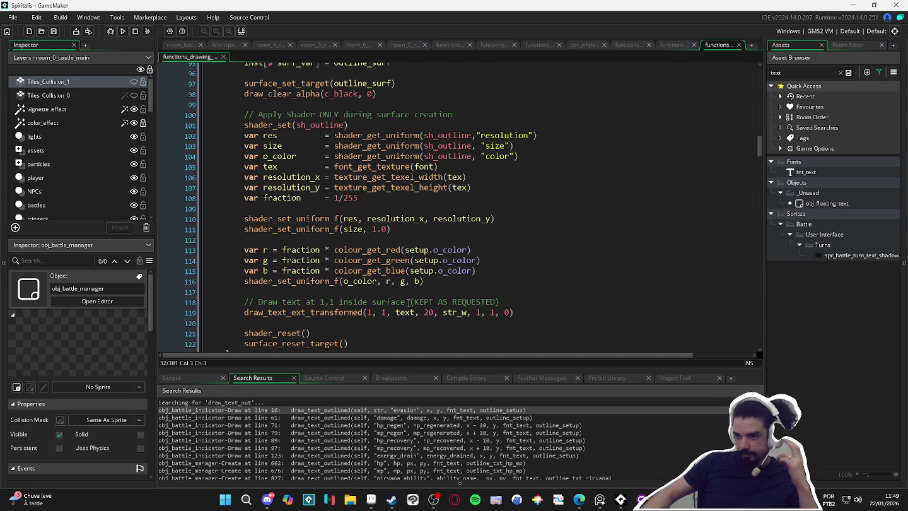
pyautogui.scroll(3, 409, 304)
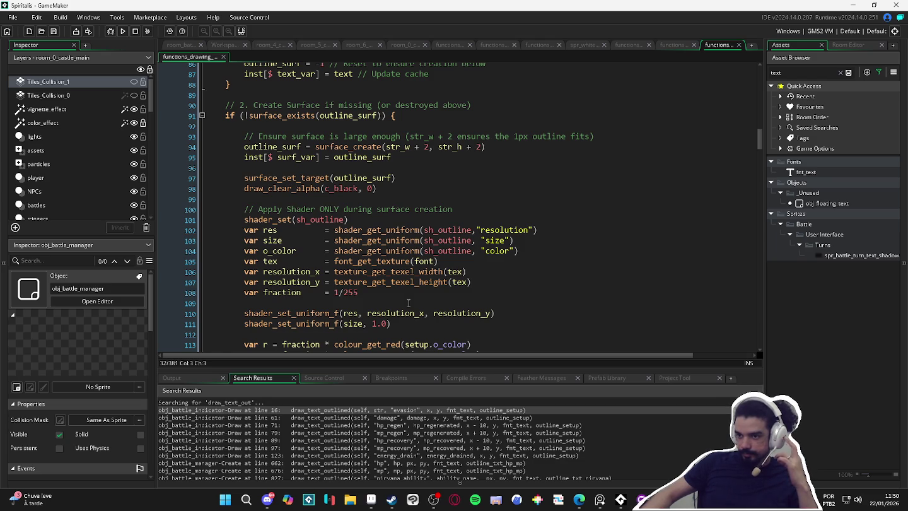
pyautogui.scroll(-2, 360, 209)
pyautogui.scroll(3, 361, 210)
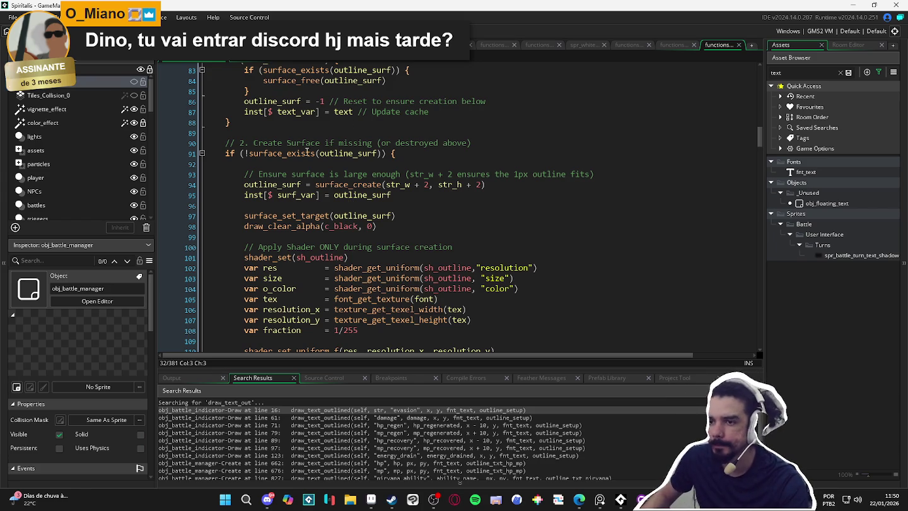
pyautogui.click(203, 154)
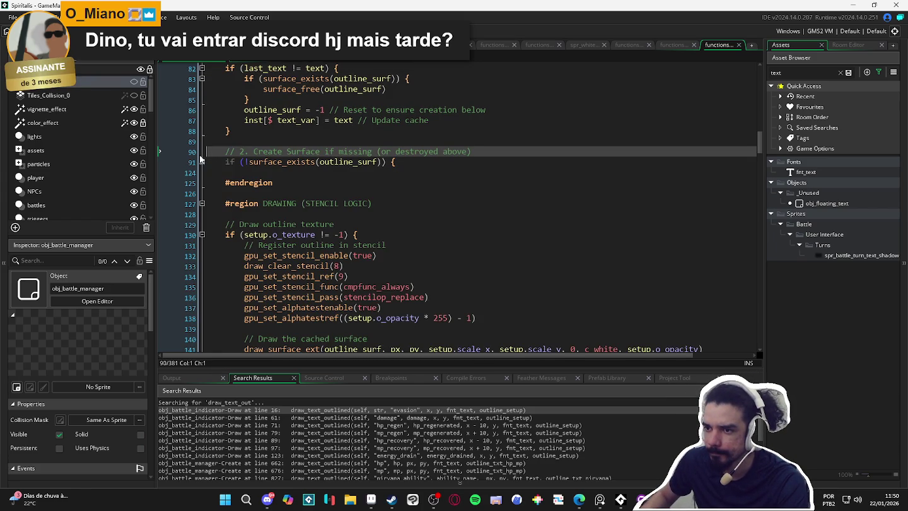
pyautogui.click(201, 162)
pyautogui.click(232, 192)
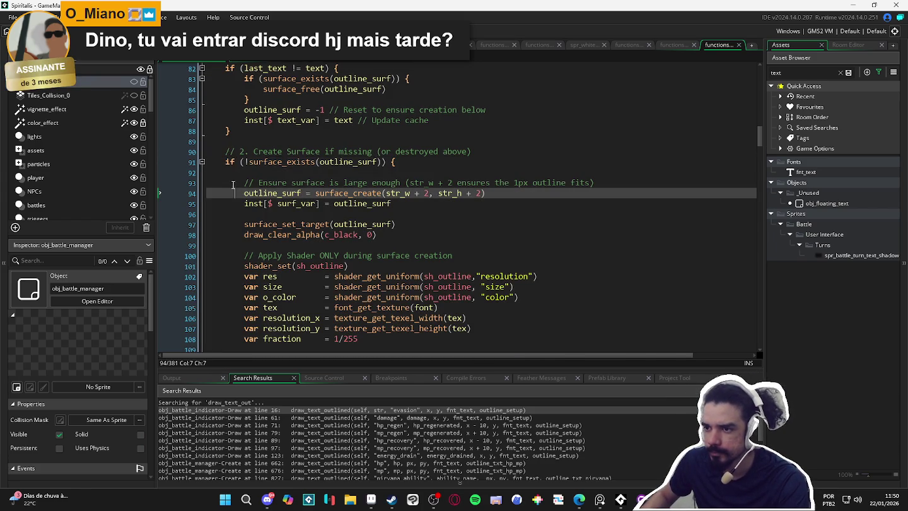
pyautogui.click(233, 185)
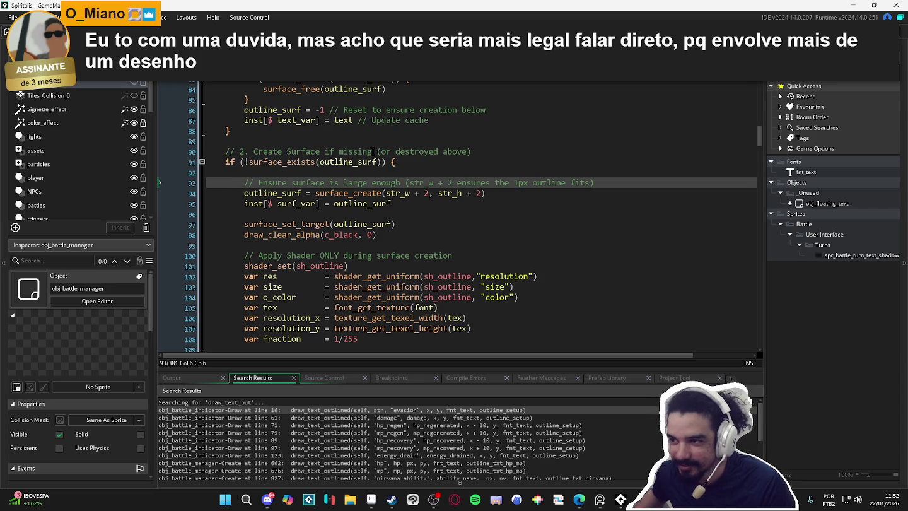
pyautogui.scroll(-1, 273, 166)
pyautogui.scroll(7, 272, 167)
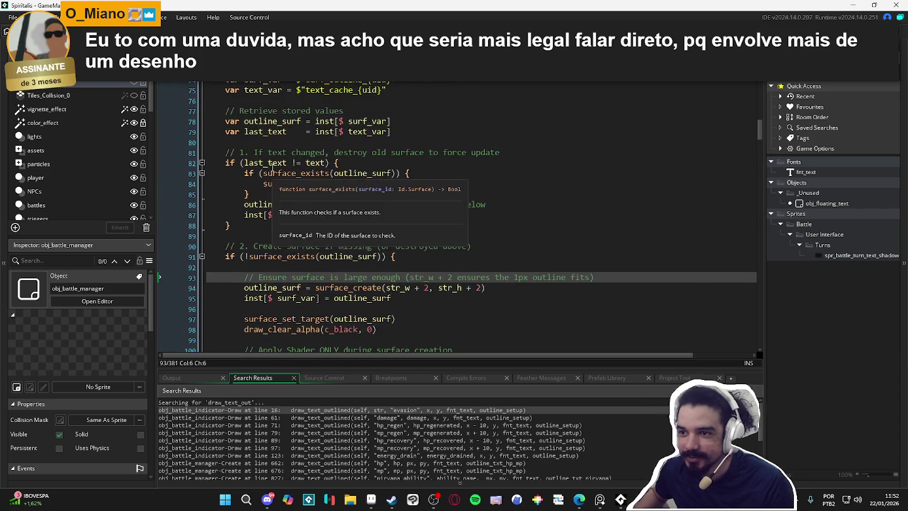
pyautogui.scroll(10, 275, 167)
pyautogui.scroll(-10, 282, 165)
pyautogui.scroll(-7, 281, 166)
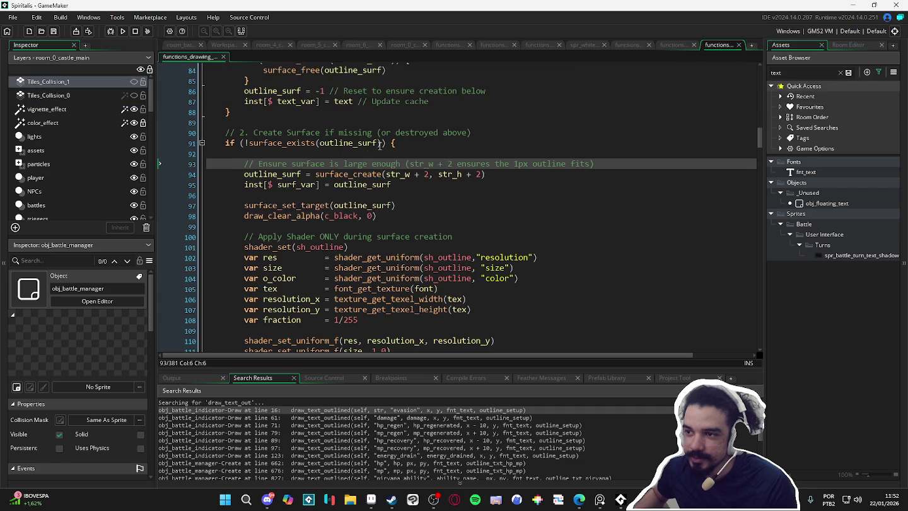
pyautogui.scroll(-1, 264, 139)
pyautogui.moveTo(245, 137); pyautogui.dragTo(467, 141)
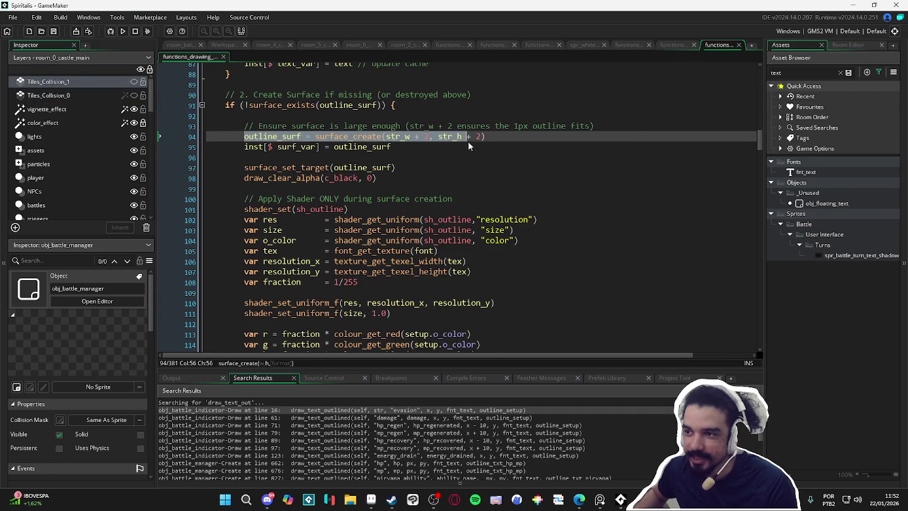
pyautogui.click(388, 157)
pyautogui.scroll(-1, 389, 157)
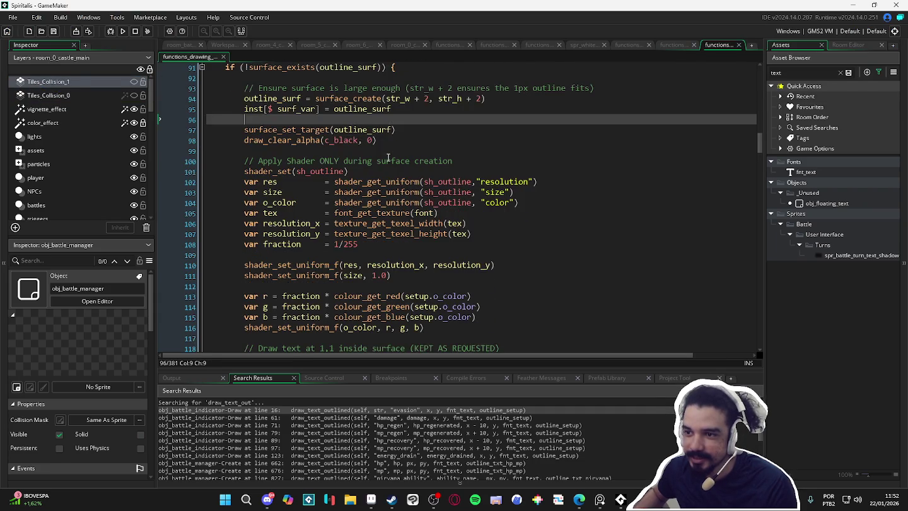
pyautogui.scroll(-1, 397, 141)
pyautogui.click(396, 140)
pyautogui.scroll(-1, 400, 139)
pyautogui.scroll(-2, 401, 137)
pyautogui.scroll(2, 406, 125)
pyautogui.scroll(-1, 408, 120)
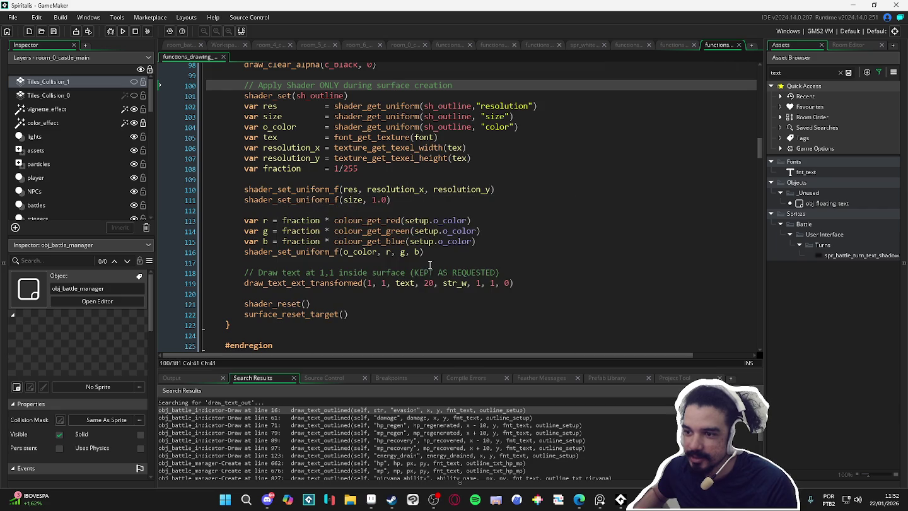
pyautogui.scroll(-1, 515, 253)
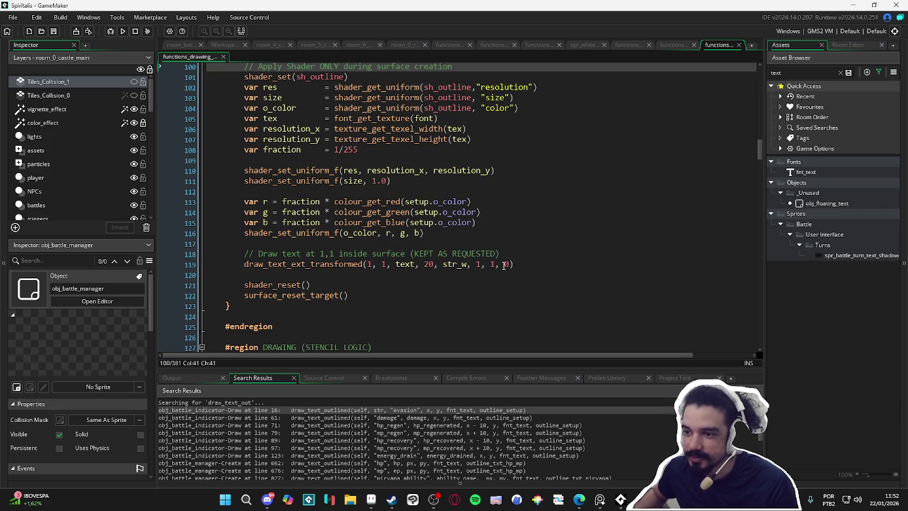
pyautogui.scroll(-2, 346, 271)
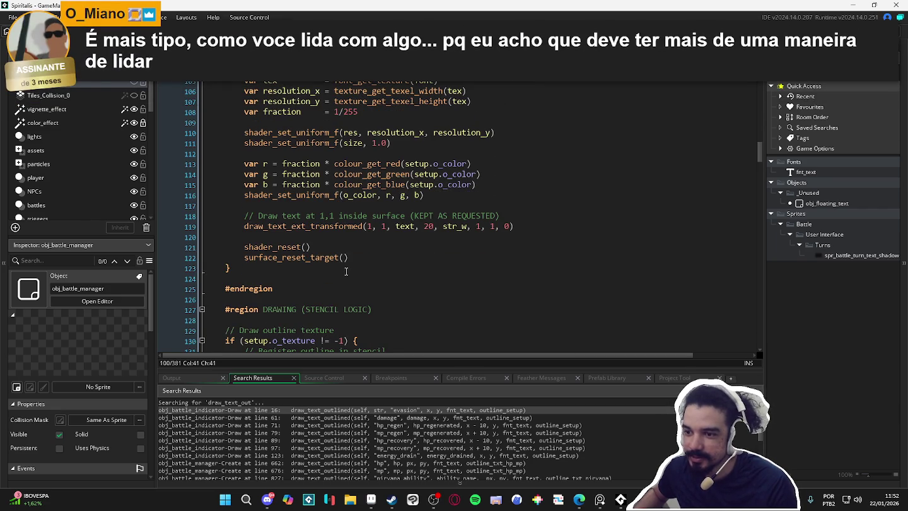
pyautogui.scroll(-3, 346, 271)
pyautogui.scroll(-2, 346, 271)
pyautogui.scroll(-2, 346, 270)
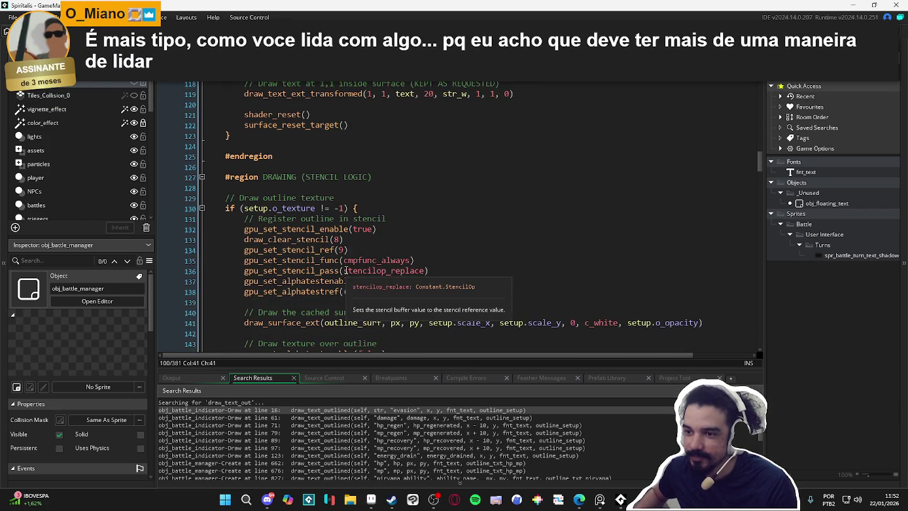
pyautogui.scroll(6, 347, 264)
pyautogui.click(222, 267)
pyautogui.scroll(10, 219, 265)
pyautogui.scroll(-6, 220, 265)
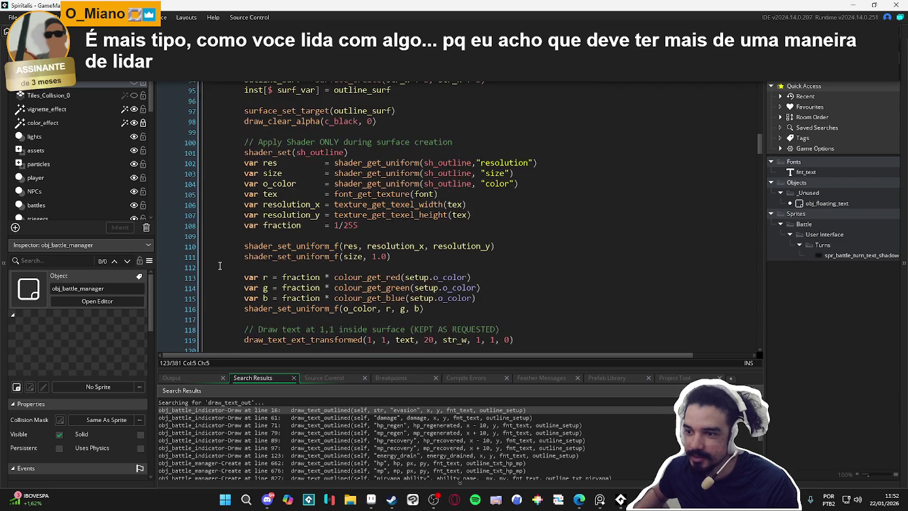
pyautogui.scroll(-5, 219, 265)
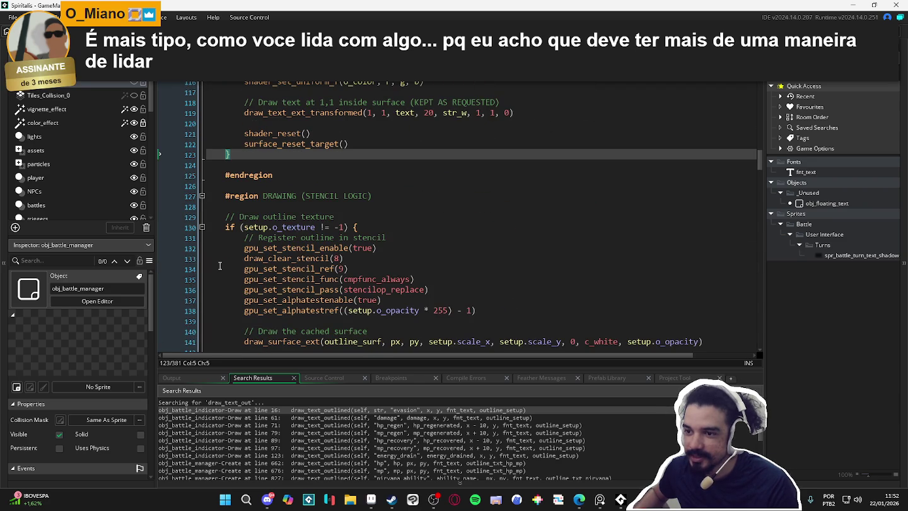
pyautogui.scroll(-6, 220, 263)
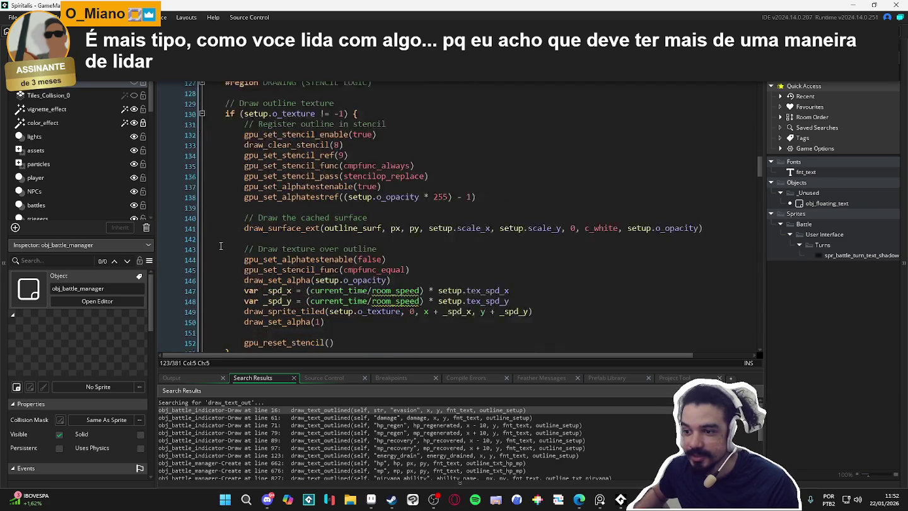
pyautogui.scroll(1, 220, 246)
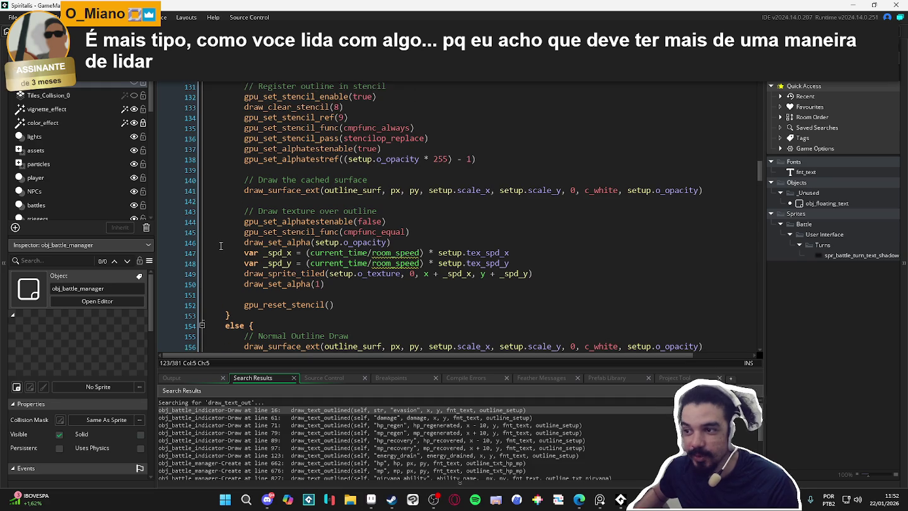
pyautogui.scroll(1, 220, 246)
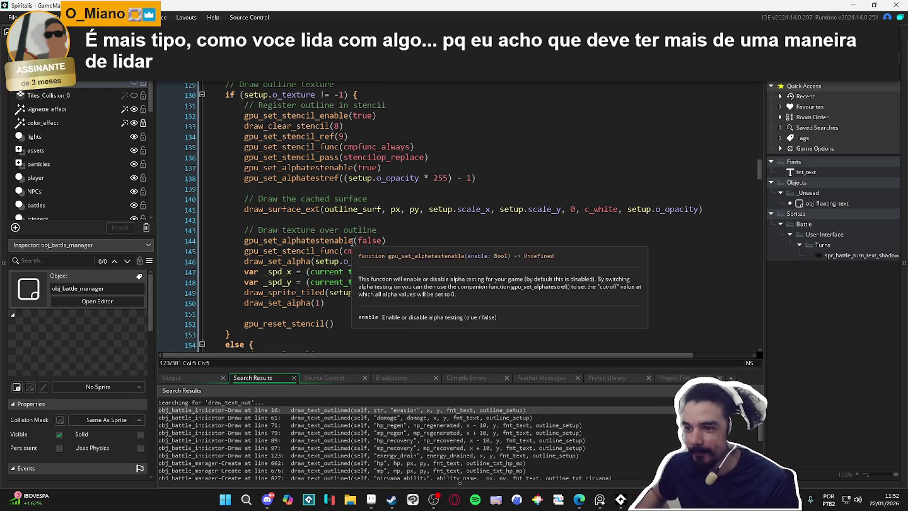
pyautogui.scroll(1, 307, 223)
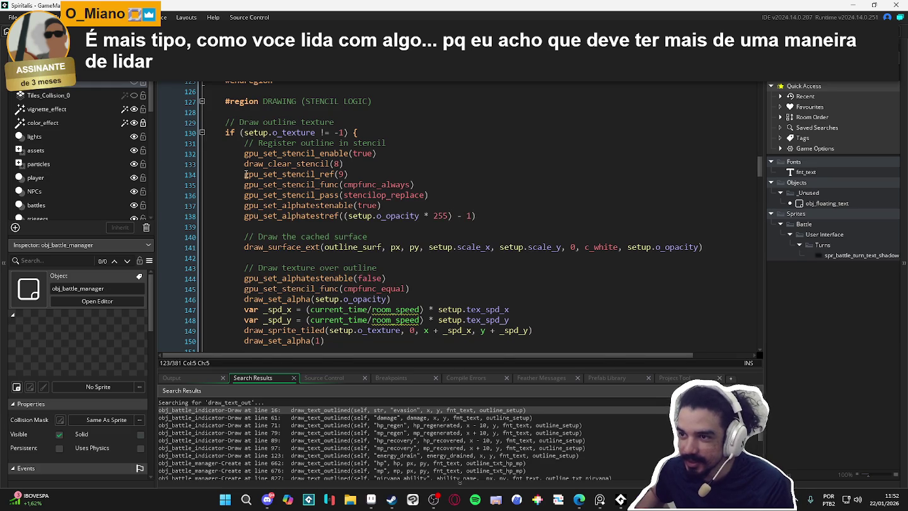
pyautogui.scroll(1, 254, 191)
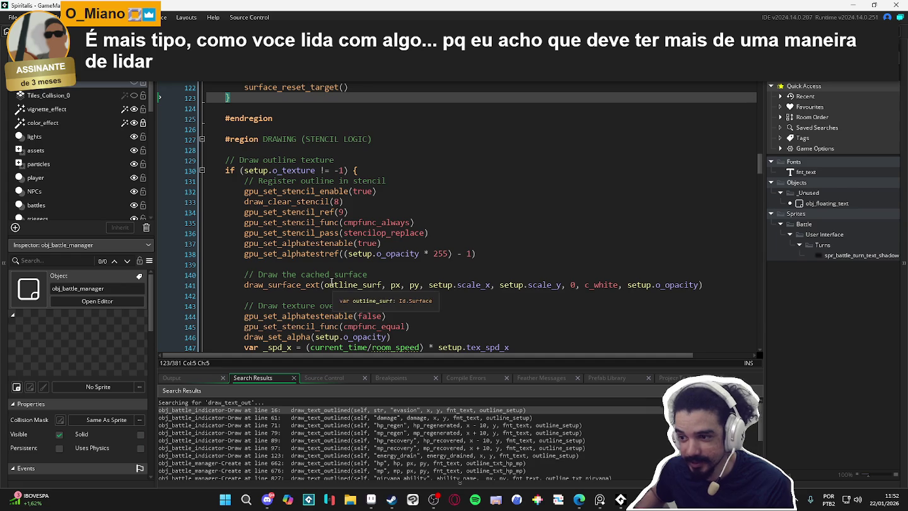
pyautogui.click(354, 286)
pyautogui.scroll(12, 353, 286)
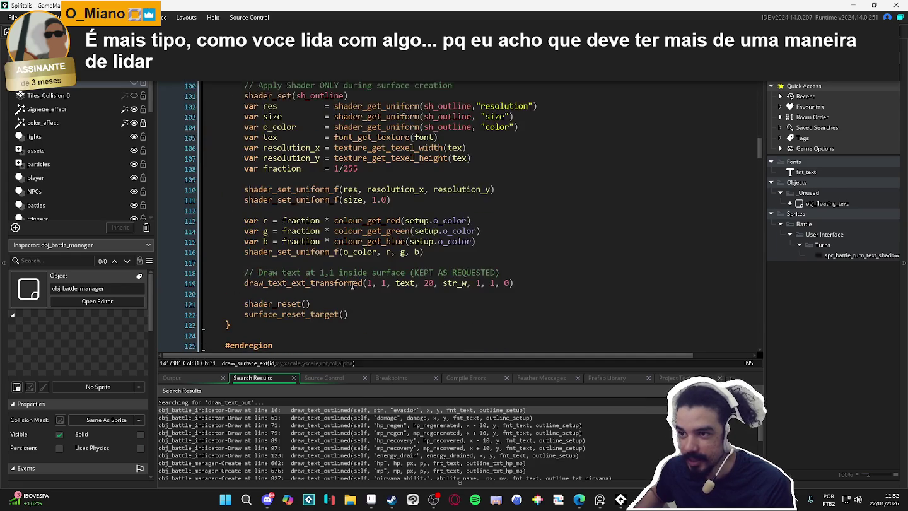
pyautogui.scroll(1, 353, 286)
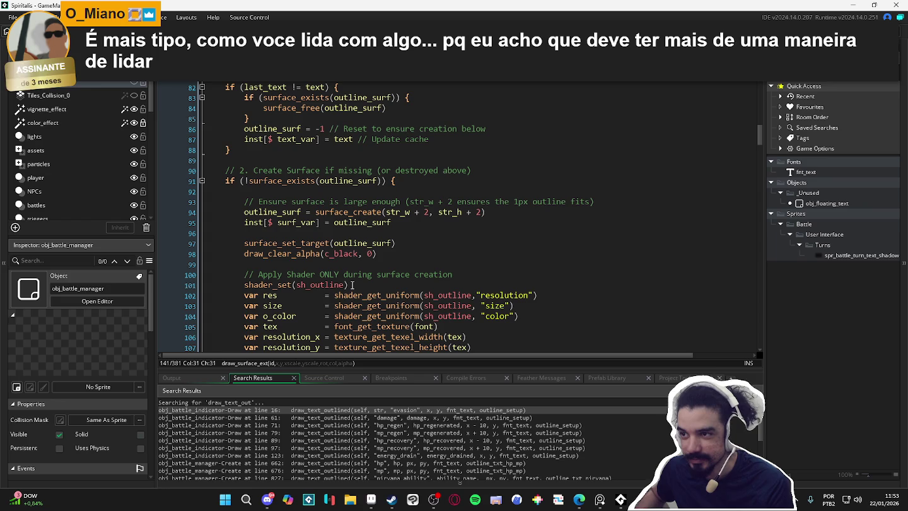
pyautogui.scroll(1, 353, 286)
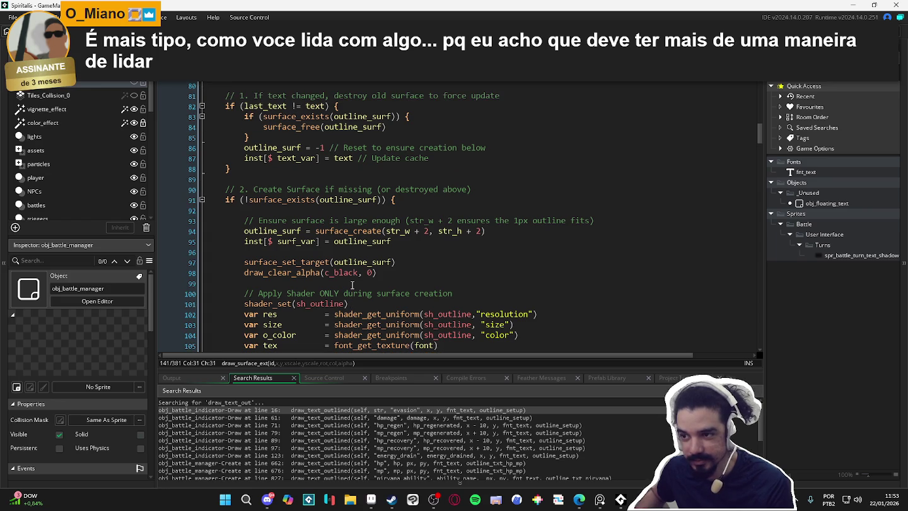
pyautogui.scroll(3, 345, 284)
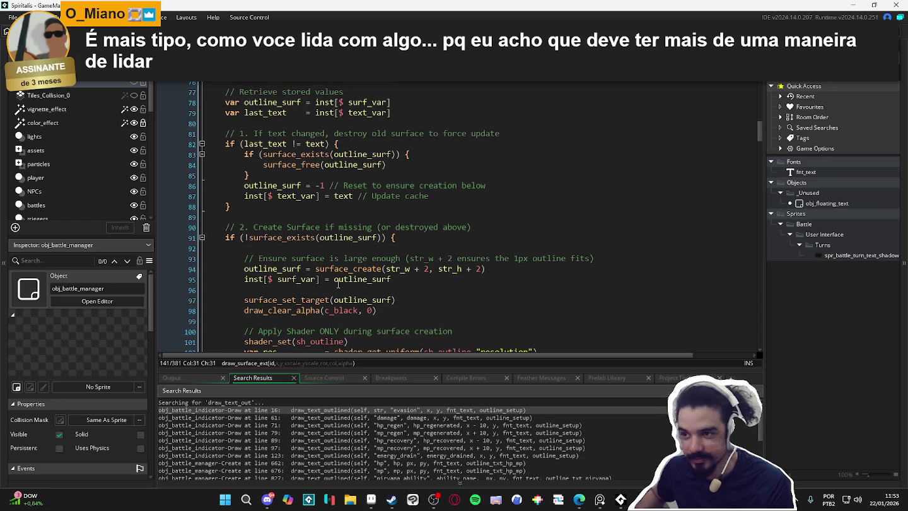
pyautogui.scroll(1, 337, 284)
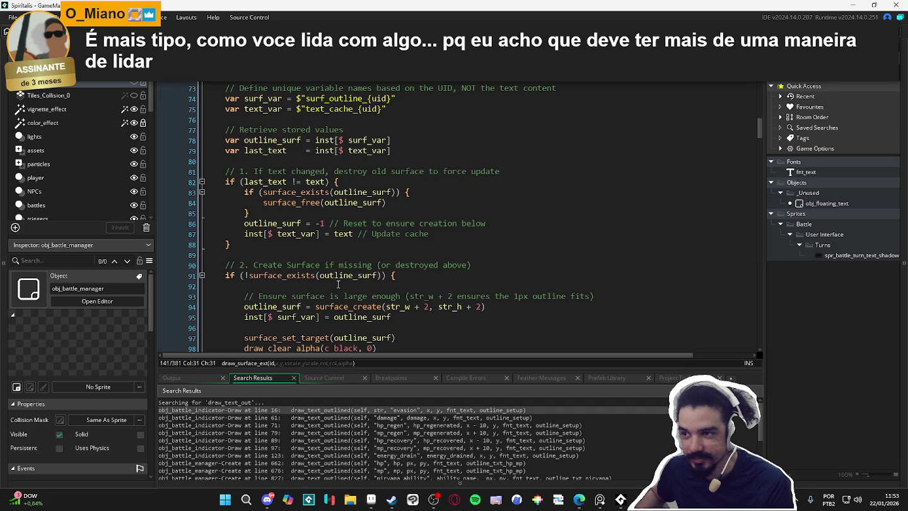
pyautogui.scroll(3, 337, 284)
pyautogui.scroll(2, 338, 285)
pyautogui.scroll(-5, 336, 284)
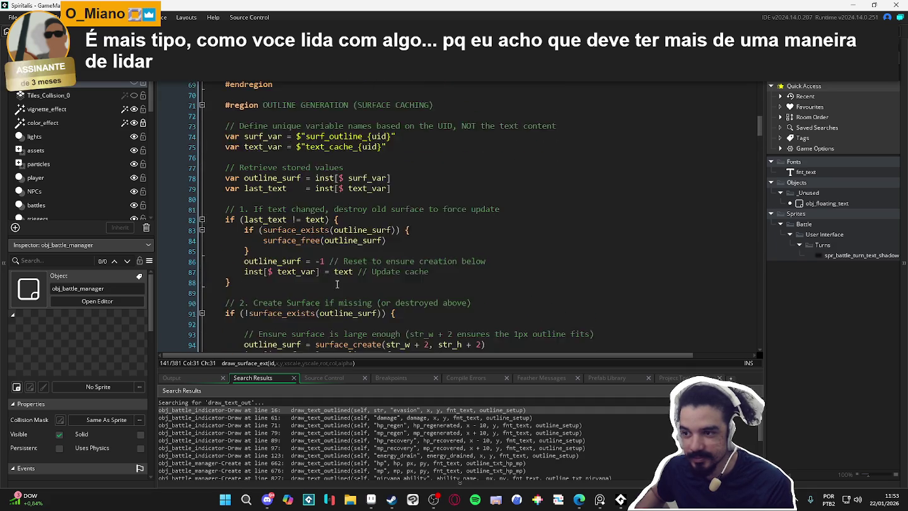
pyautogui.scroll(-3, 337, 285)
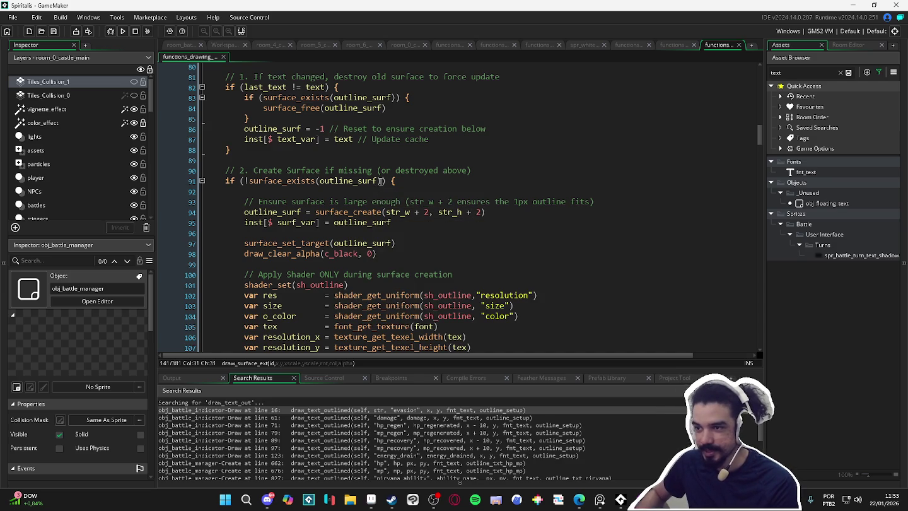
pyautogui.scroll(-1, 380, 181)
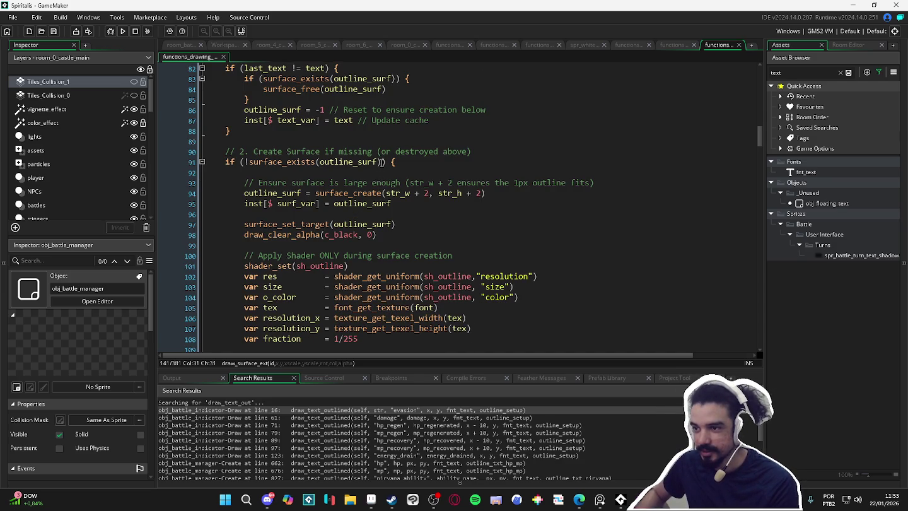
pyautogui.click(221, 163)
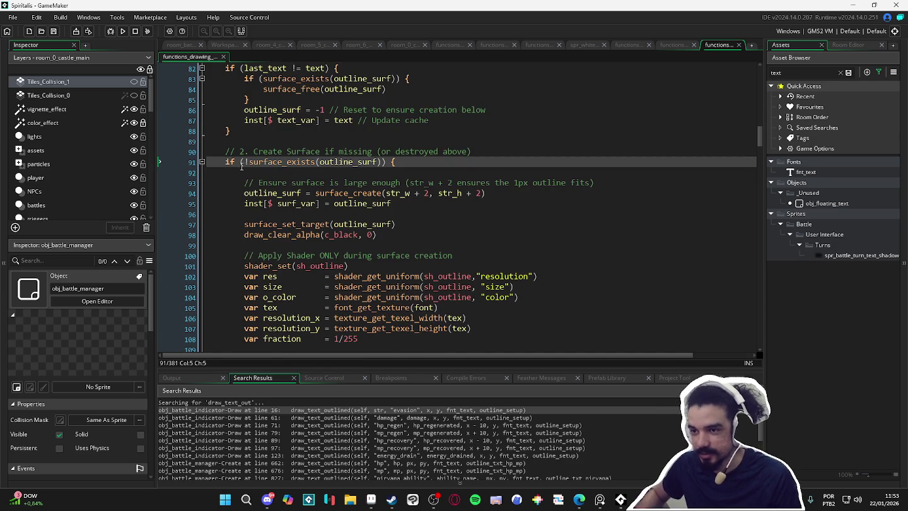
pyautogui.hotkey('ctrl', 'd')
pyautogui.click(222, 162)
pyautogui.write('//')
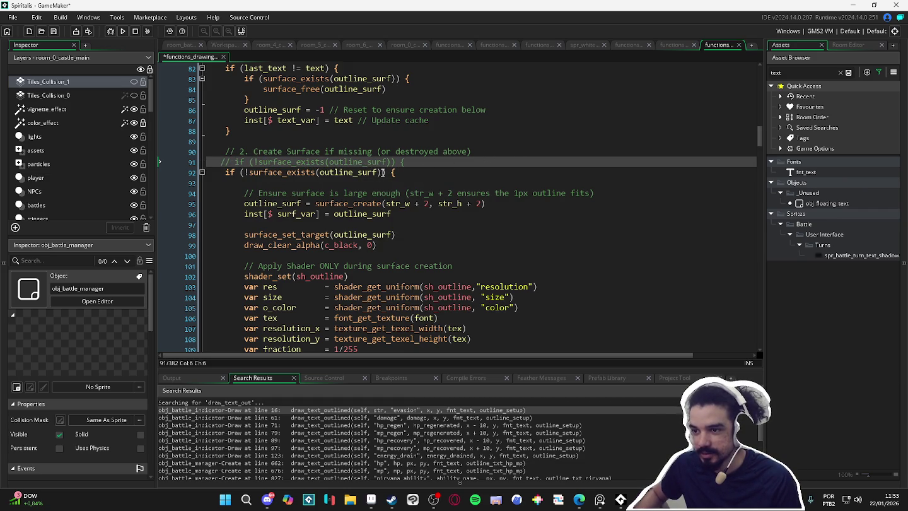
pyautogui.moveTo(382, 172); pyautogui.dragTo(247, 173)
pyautogui.write('true')
pyautogui.press('F5')
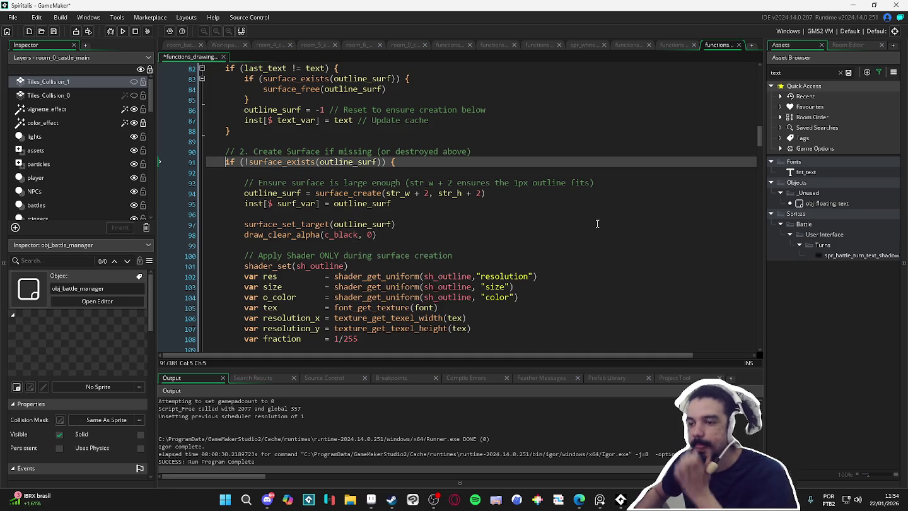
pyautogui.scroll(-2, 407, 227)
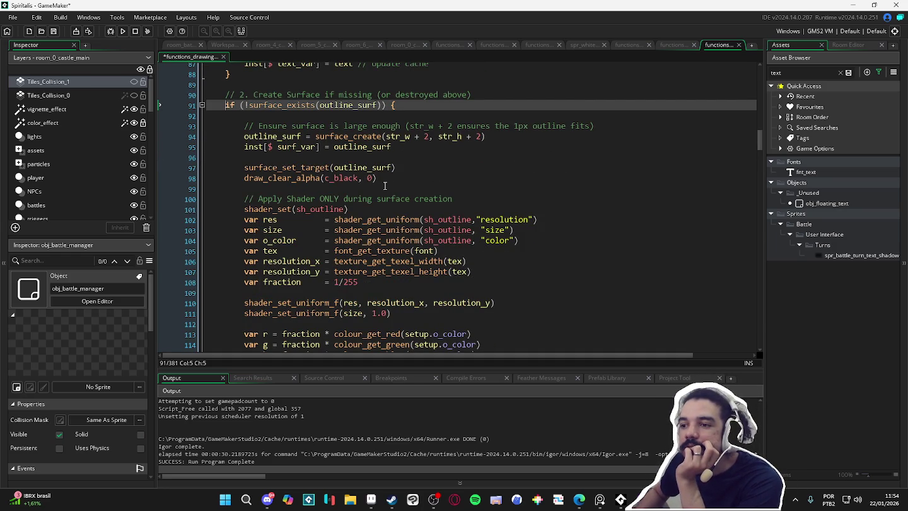
pyautogui.scroll(-2, 384, 186)
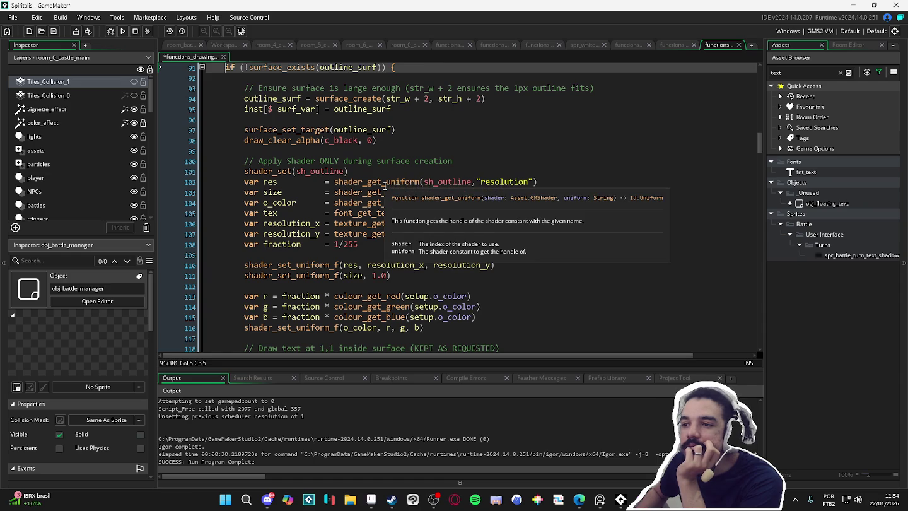
pyautogui.scroll(-2, 385, 186)
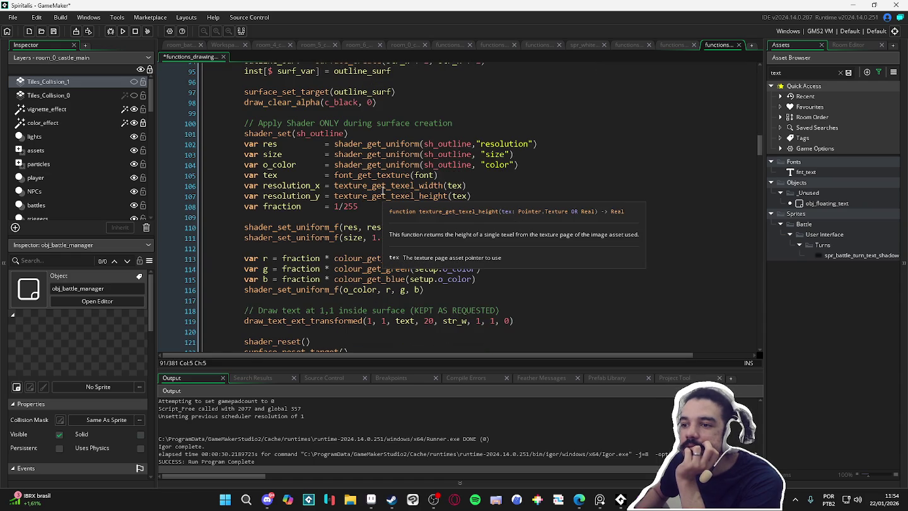
pyautogui.scroll(-1, 382, 191)
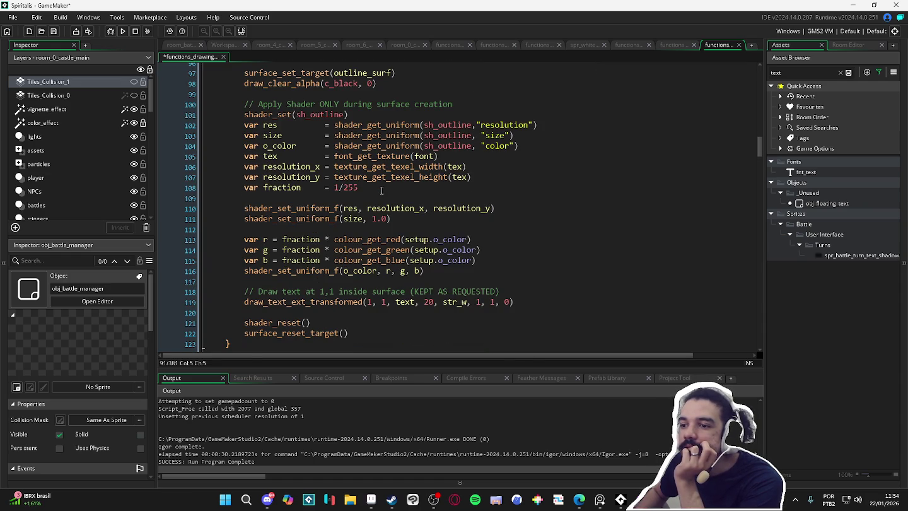
pyautogui.scroll(-2, 381, 190)
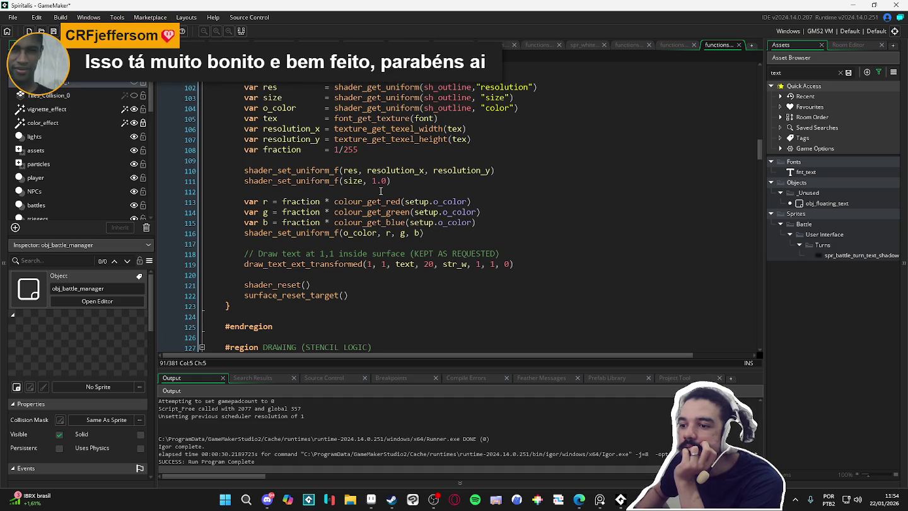
pyautogui.scroll(-1, 377, 240)
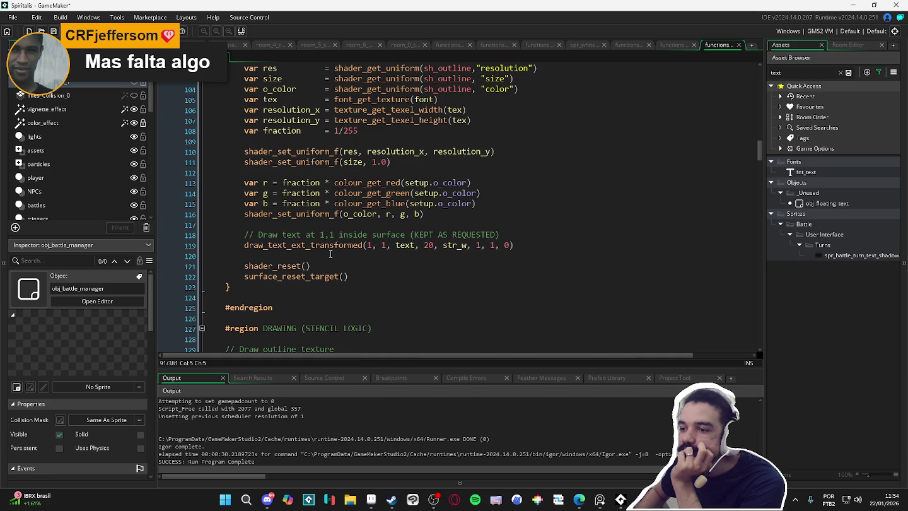
pyautogui.click(386, 247)
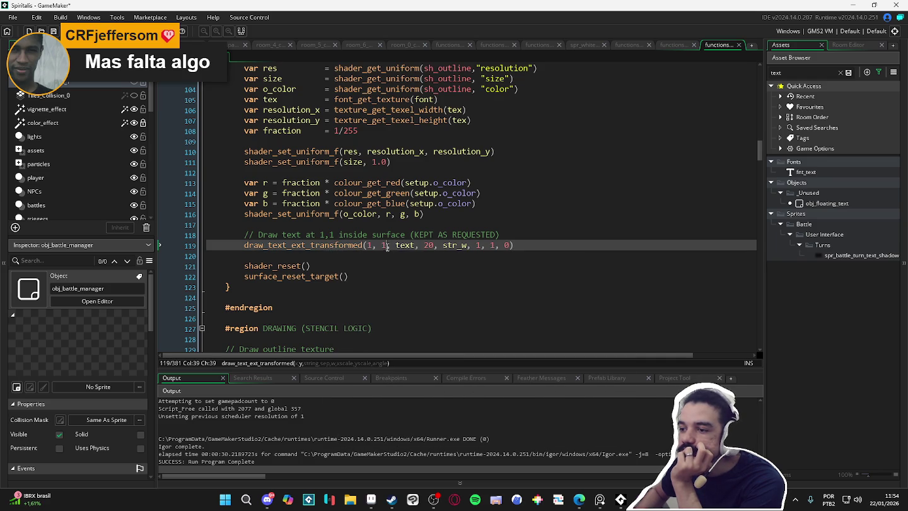
pyautogui.click(399, 247)
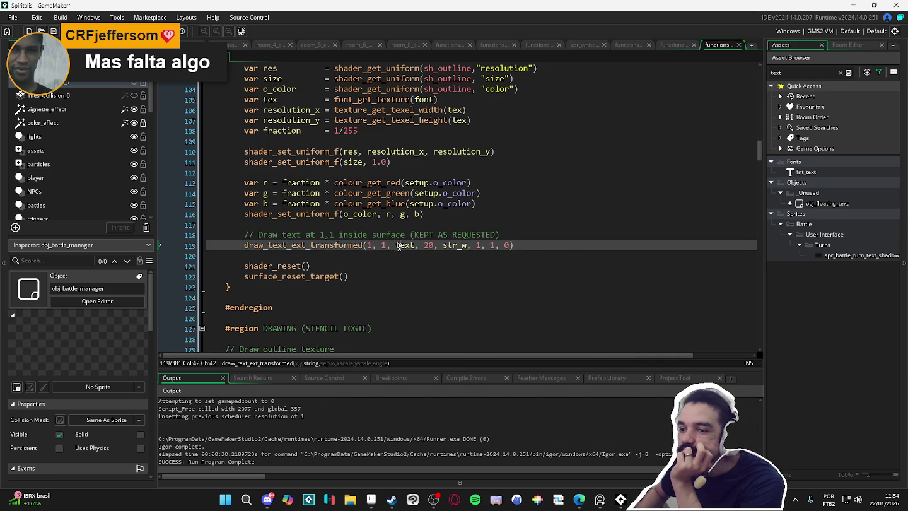
pyautogui.scroll(-4, 397, 247)
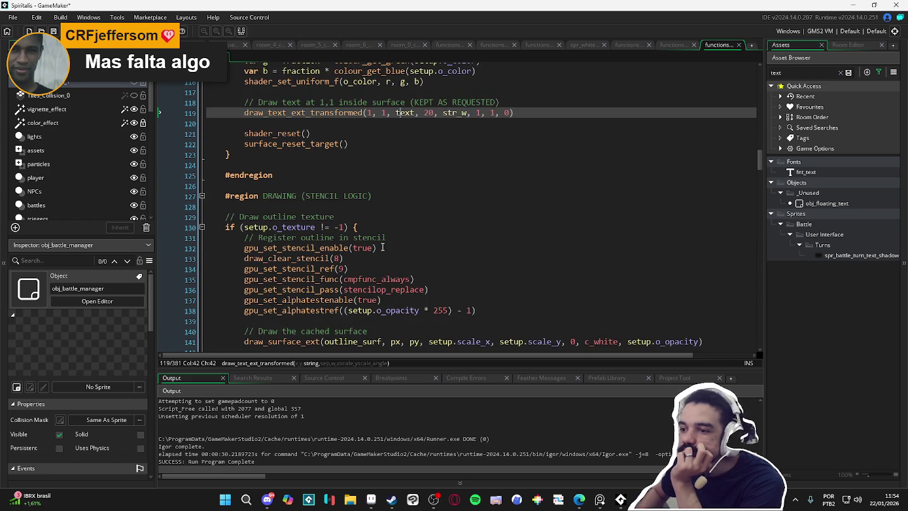
pyautogui.scroll(-1, 383, 247)
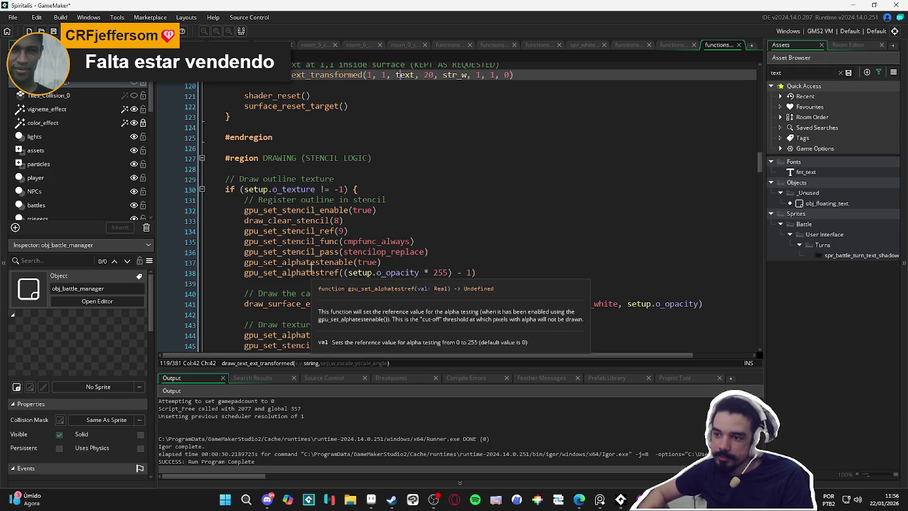
pyautogui.moveTo(317, 255)
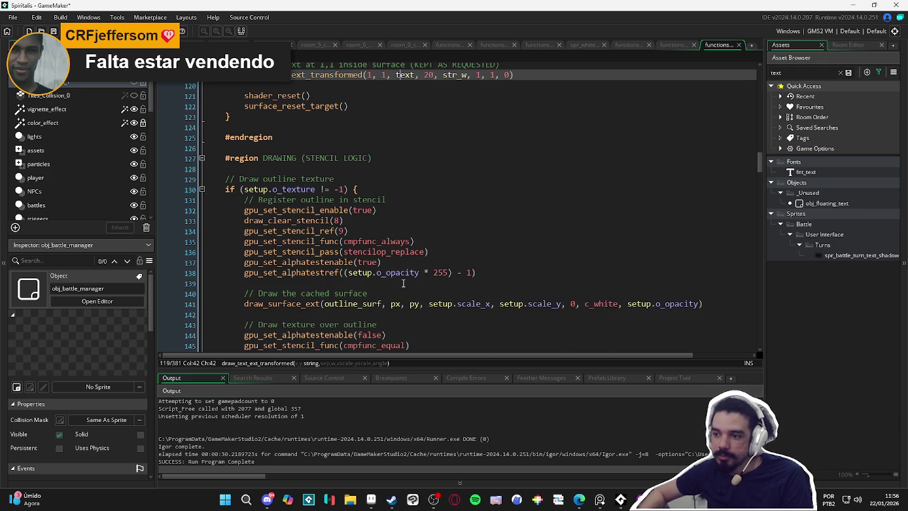
pyautogui.scroll(-2, 399, 282)
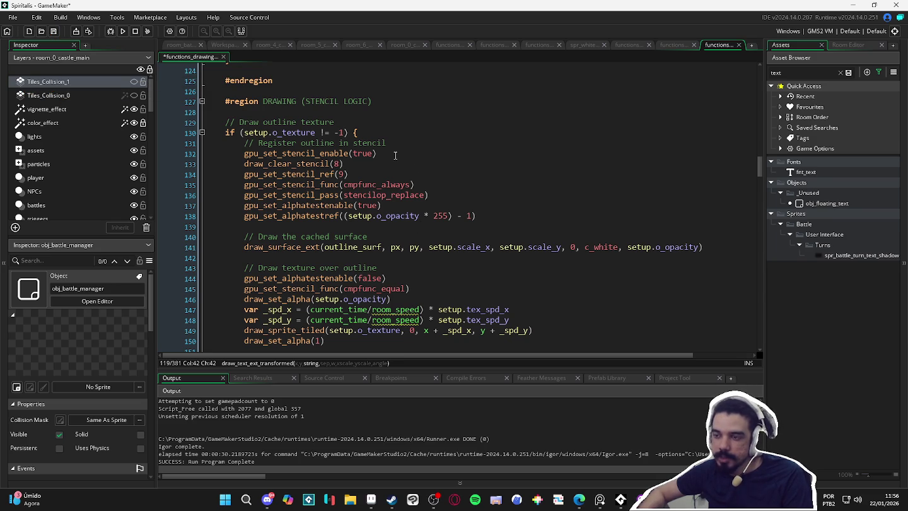
pyautogui.click(394, 155)
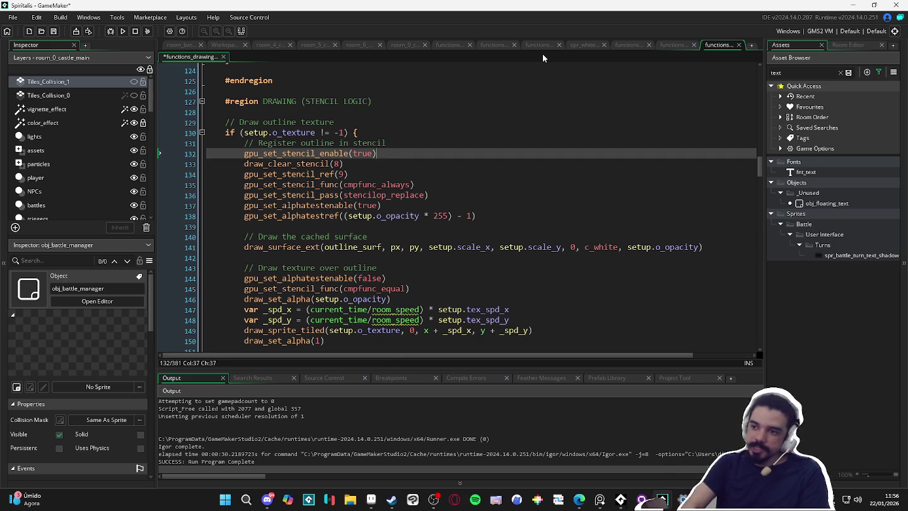
# Step: Add a var _clear = irandom(255) line and duplicate it as a _ref line
pyautogui.press('Return')
pyautogui.write('var _')
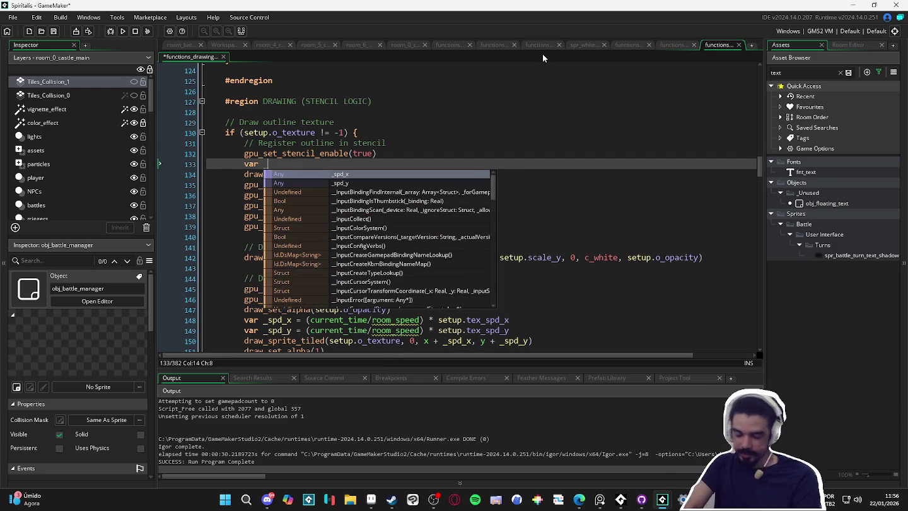
pyautogui.write('clear = irandom')
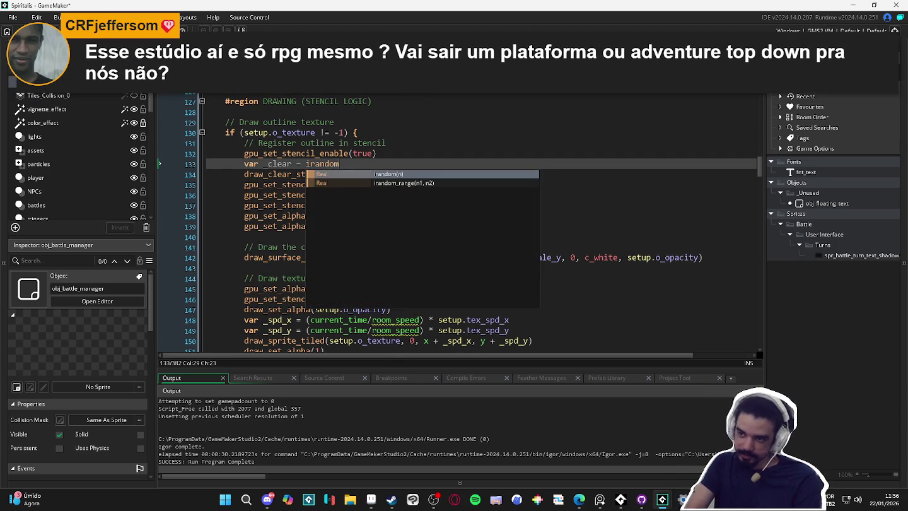
pyautogui.write('(255')
pyautogui.click(244, 165)
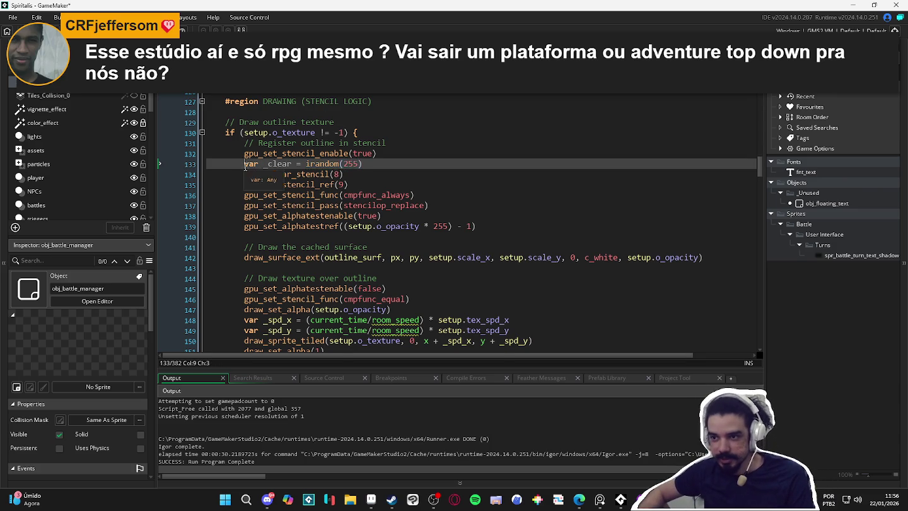
pyautogui.hotkey('ctrl', 'd')
pyautogui.hotkey('ctrl', 'Right')
pyautogui.hotkey('ctrl', 'Right')
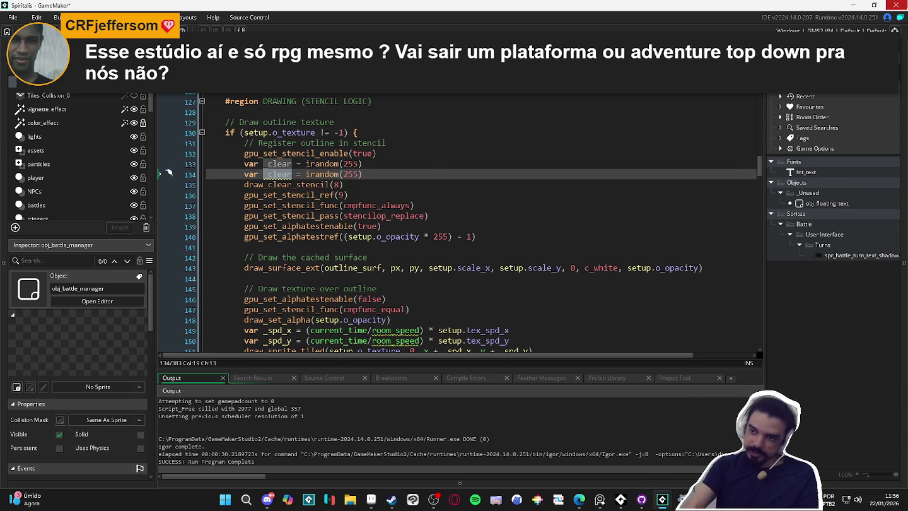
pyautogui.hotkey('ctrl', 'BackSpace')
pyautogui.write('_ref')
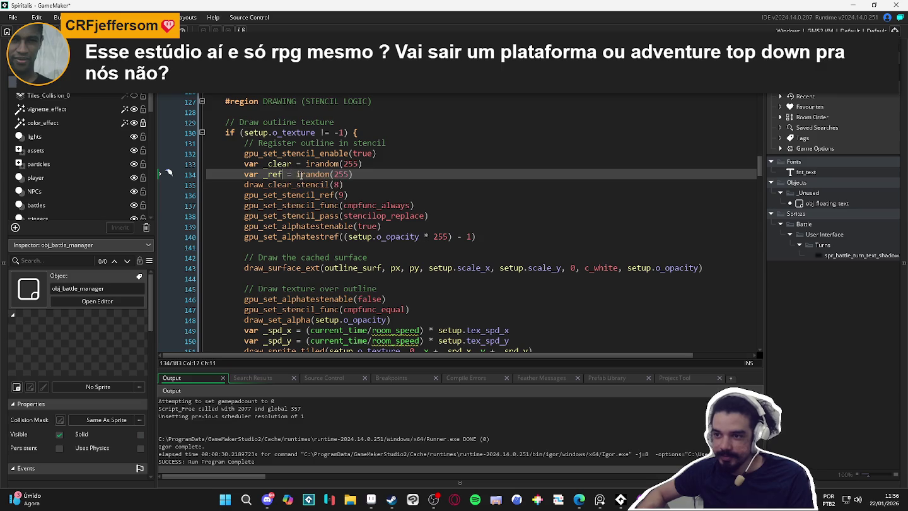
# Step: Make _ref simply equal _clear instead of its own irandom call
pyautogui.doubleClick(281, 164)
pyautogui.hotkey('ctrl', 'c')
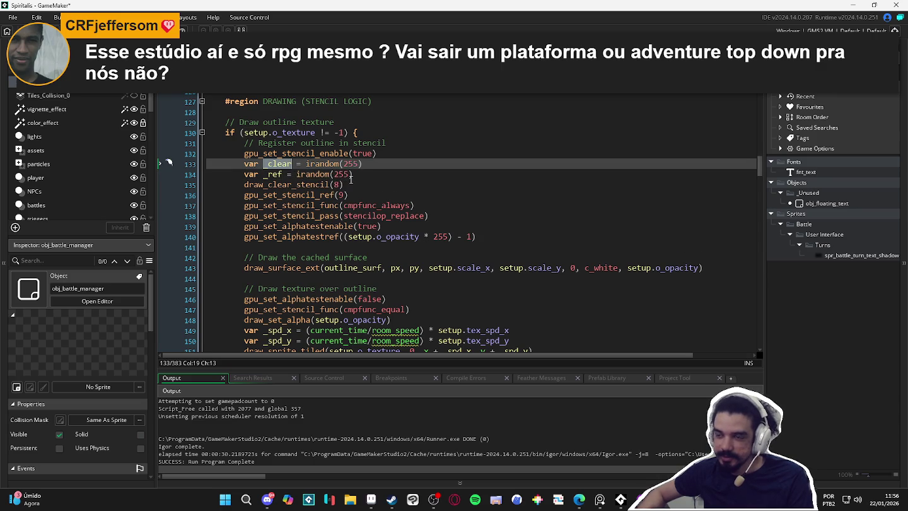
pyautogui.doubleClick(344, 174)
pyautogui.hotkey('ctrl', 'v')
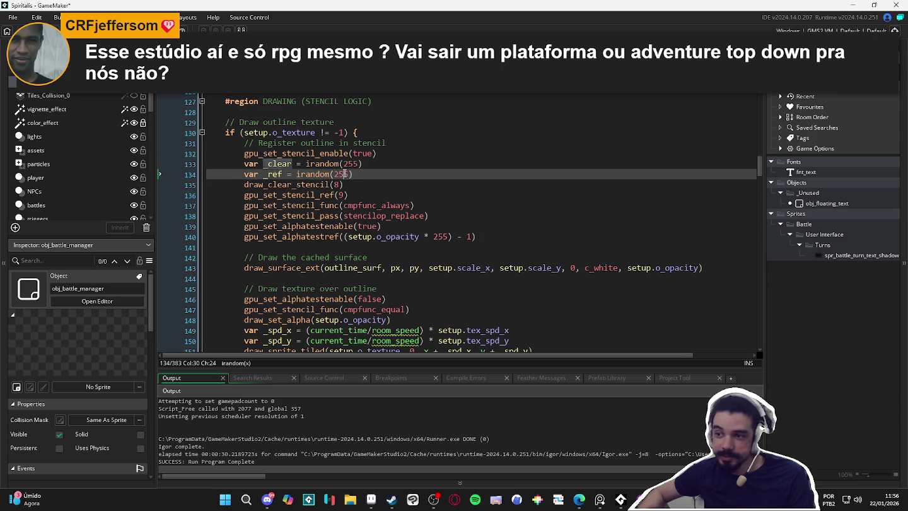
pyautogui.click(301, 174)
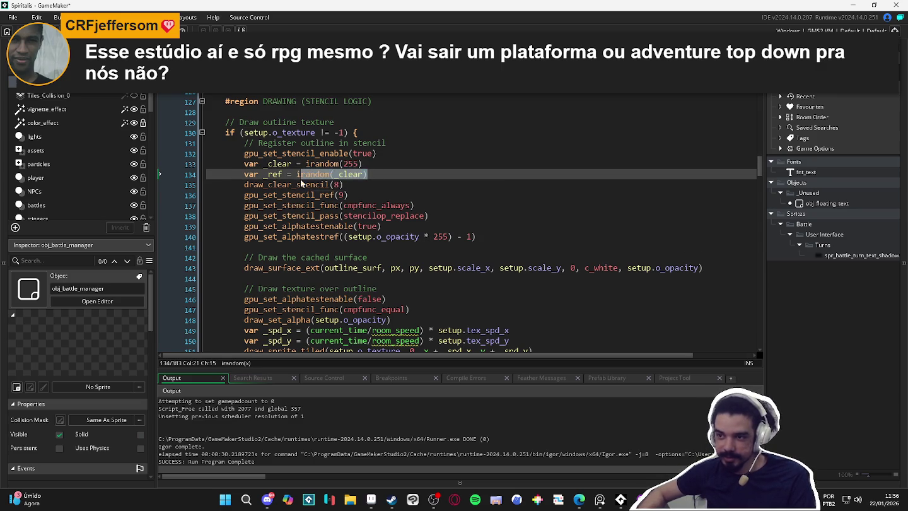
pyautogui.moveTo(297, 174); pyautogui.dragTo(367, 174)
pyautogui.hotkey('ctrl', 'v')
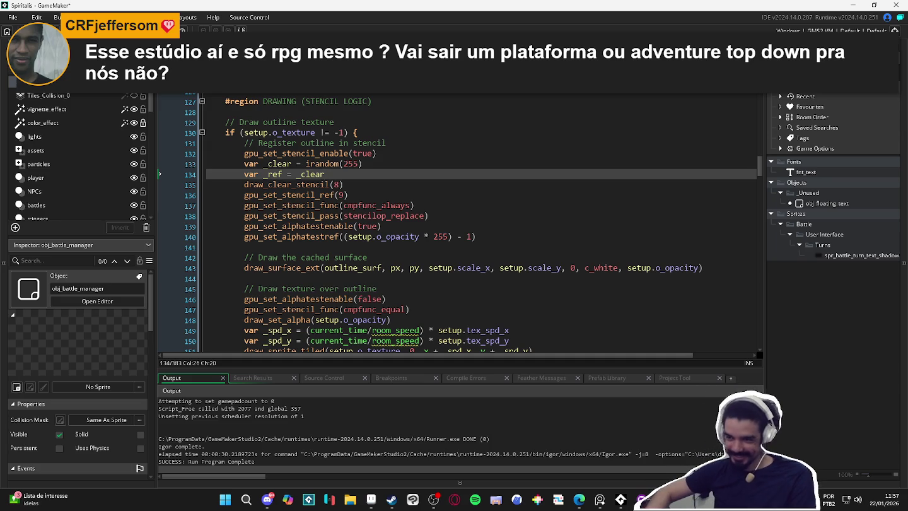
# Step: Lower the random range to irandom(254) and set _ref to _clear + 1
pyautogui.click(354, 164)
pyautogui.press('Delete')
pyautogui.write('7')
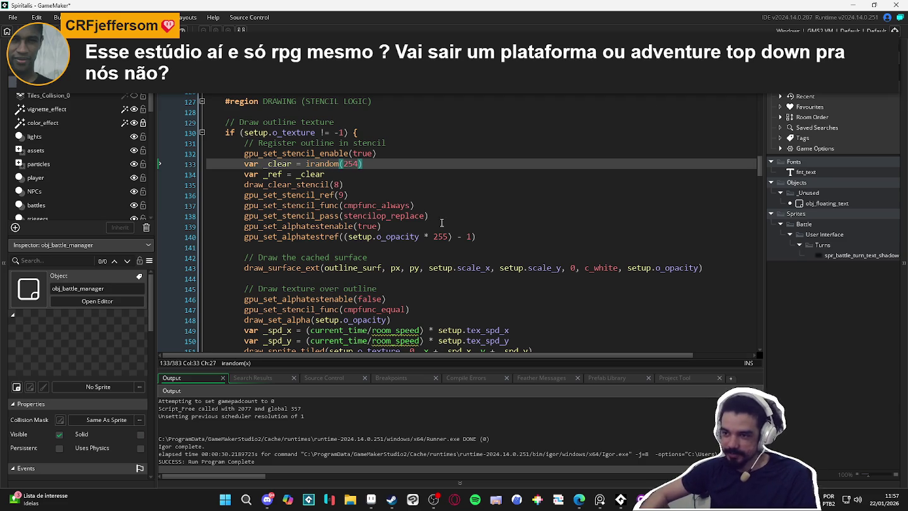
pyautogui.press('Down')
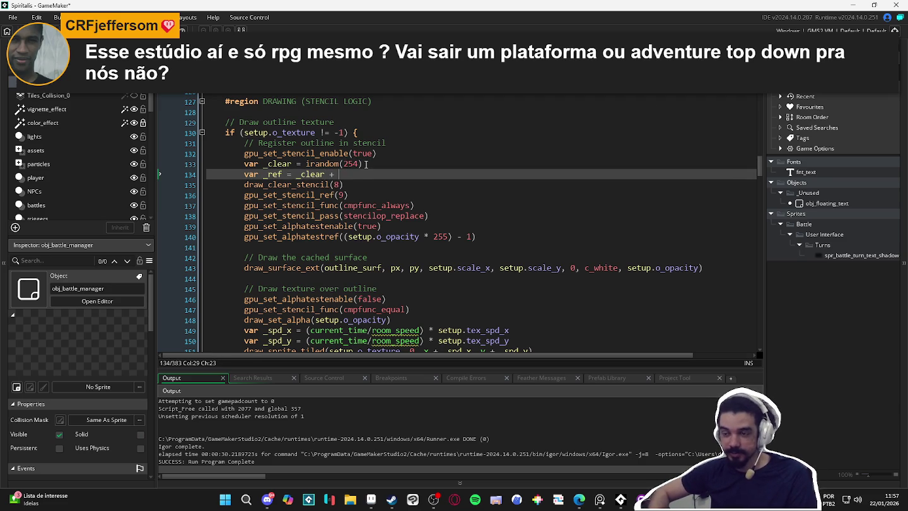
pyautogui.write('1')
# Step: Replace 8 in draw_clear_stencil with _clear and 9 in gpu_set_stencil_ref with _ref
pyautogui.click(338, 197)
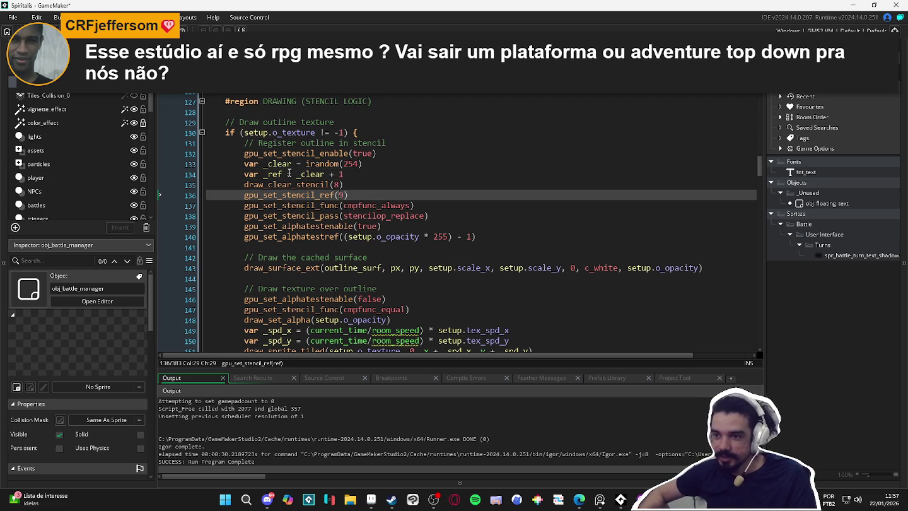
pyautogui.click(281, 164)
pyautogui.doubleClick(280, 164)
pyautogui.hotkey('ctrl', 'c')
pyautogui.doubleClick(338, 185)
pyautogui.hotkey('ctrl', 'v')
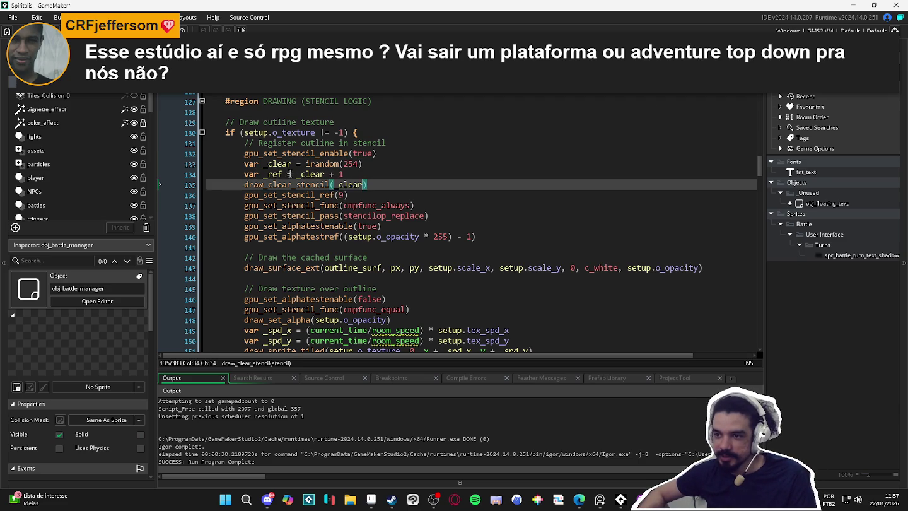
pyautogui.click(277, 174)
pyautogui.doubleClick(273, 173)
pyautogui.hotkey('ctrl', 'c')
pyautogui.doubleClick(341, 195)
pyautogui.hotkey('ctrl', 'v')
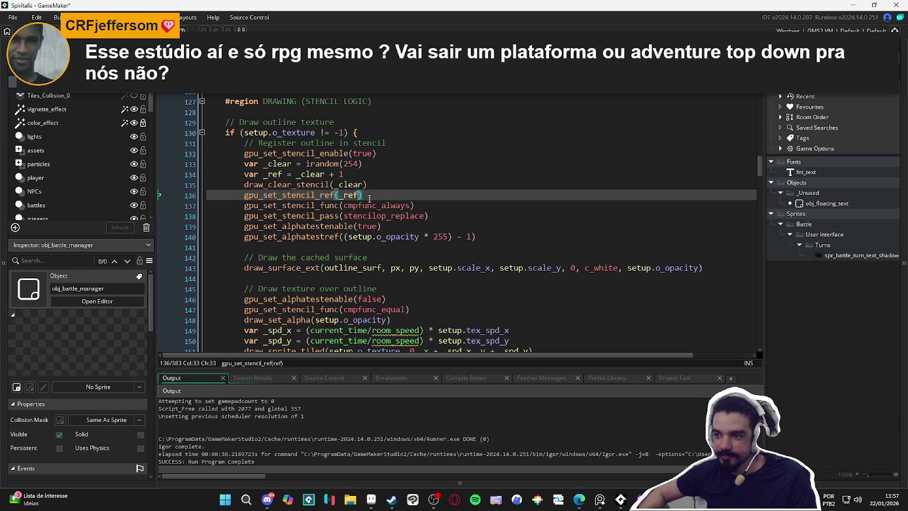
pyautogui.scroll(-2, 376, 196)
pyautogui.scroll(-5, 377, 196)
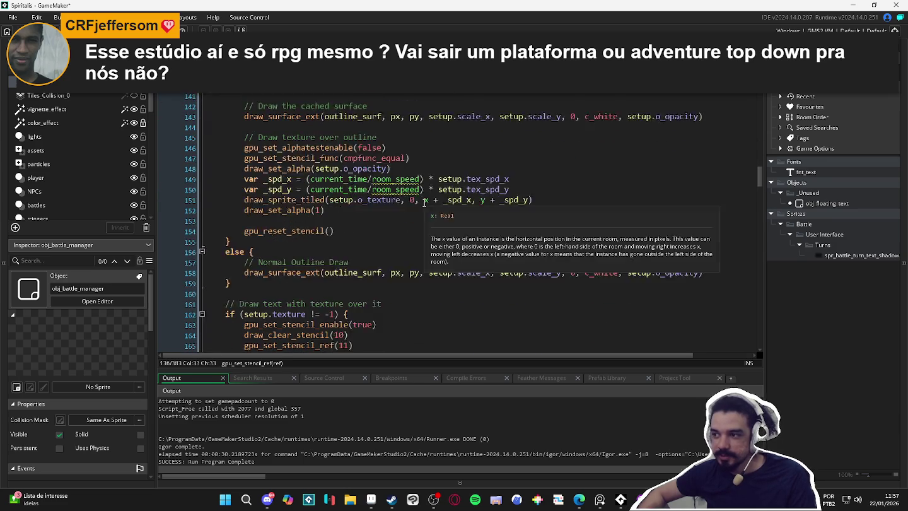
pyautogui.scroll(2, 425, 196)
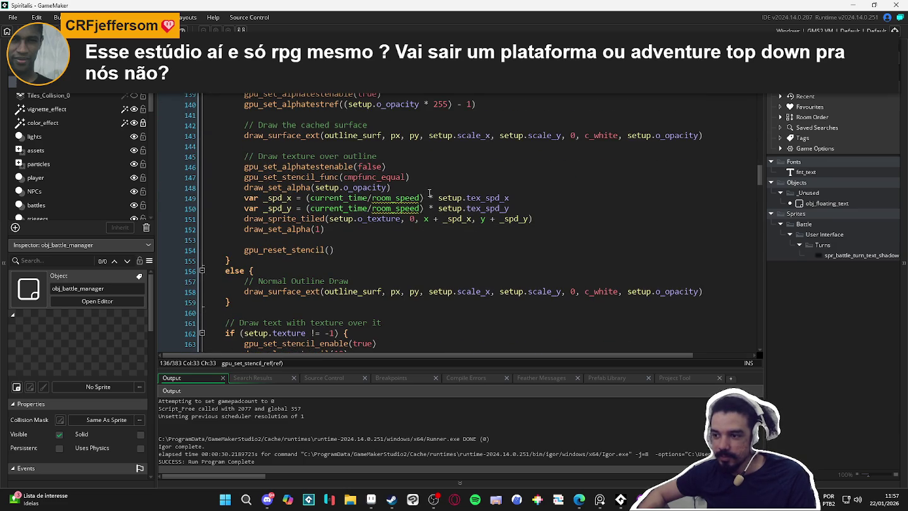
pyautogui.scroll(4, 428, 193)
# Step: Run the game and attack the Sloth Blob with each hero, showing damage 11 and 10
pyautogui.press('F5')
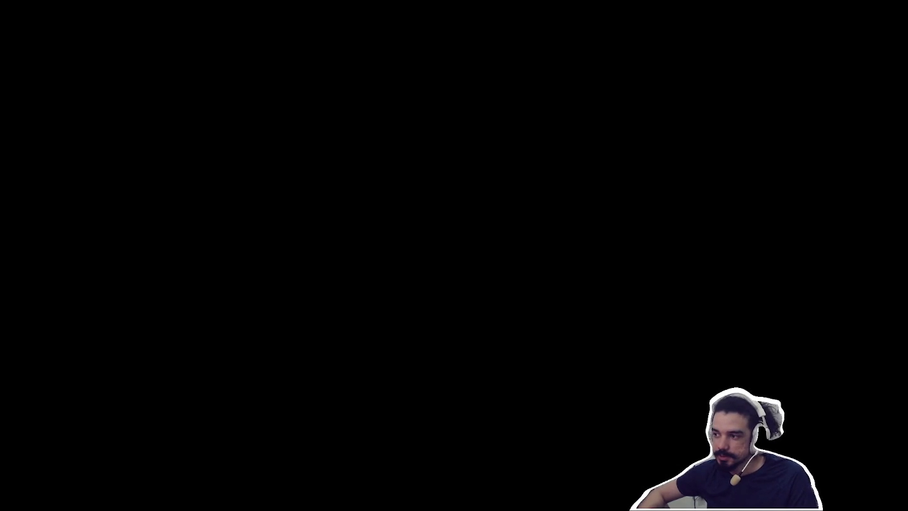
pyautogui.press('Return')
pyautogui.press('Return')
pyautogui.press('Return')
pyautogui.press('Return')
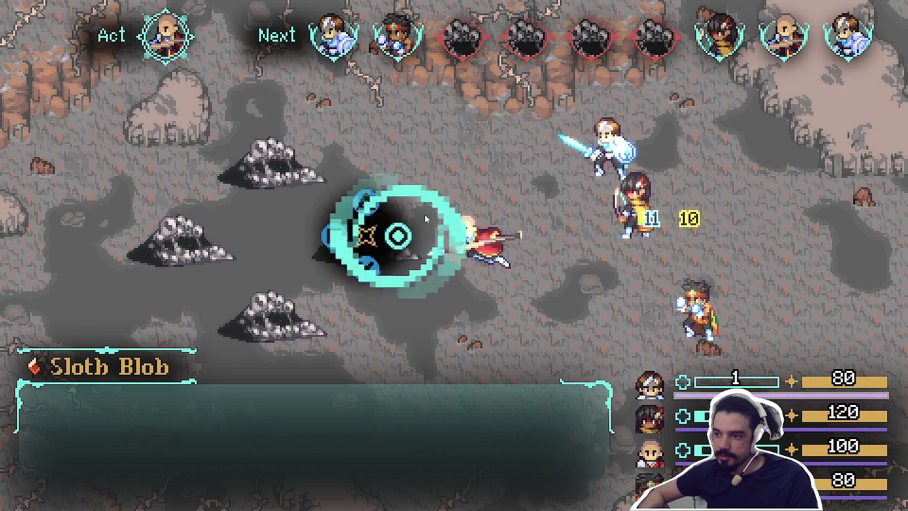
pyautogui.press('Return')
pyautogui.press('Return')
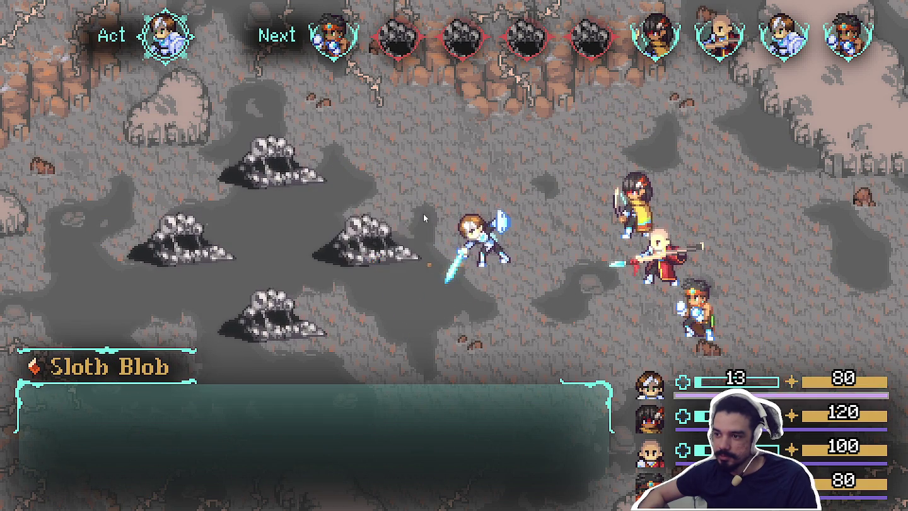
pyautogui.press('Return')
pyautogui.press('Return')
pyautogui.write('gpu_set_stencil_ref(_ref)')
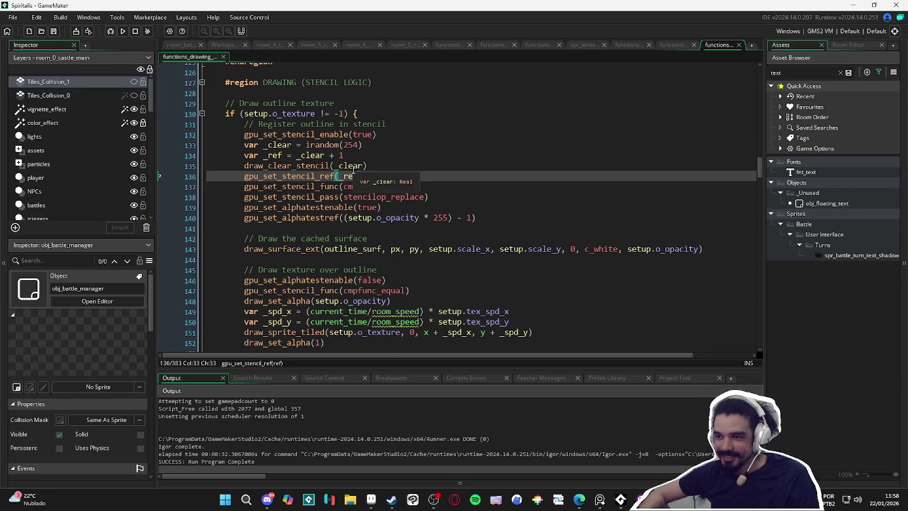
# Step: Undo the _clear/_ref edits back to draw_clear_stencil(8) and gpu_set_stencil_ref(9), then save
pyautogui.click(351, 177)
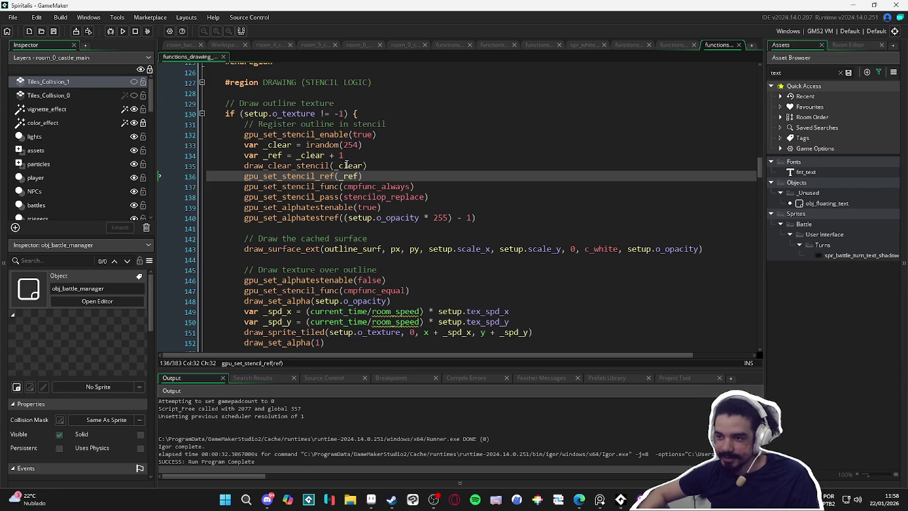
pyautogui.hotkey('ctrl', 'z')
pyautogui.hotkey('ctrl', 'z')
pyautogui.hotkey('ctrl', 'z')
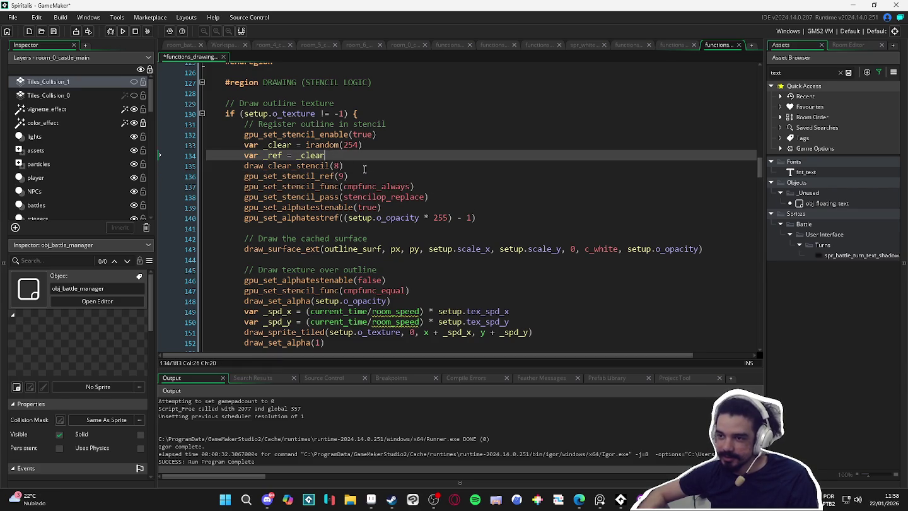
pyautogui.hotkey('ctrl', 'z')
pyautogui.hotkey('ctrl', 'z')
pyautogui.hotkey('ctrl', 'z')
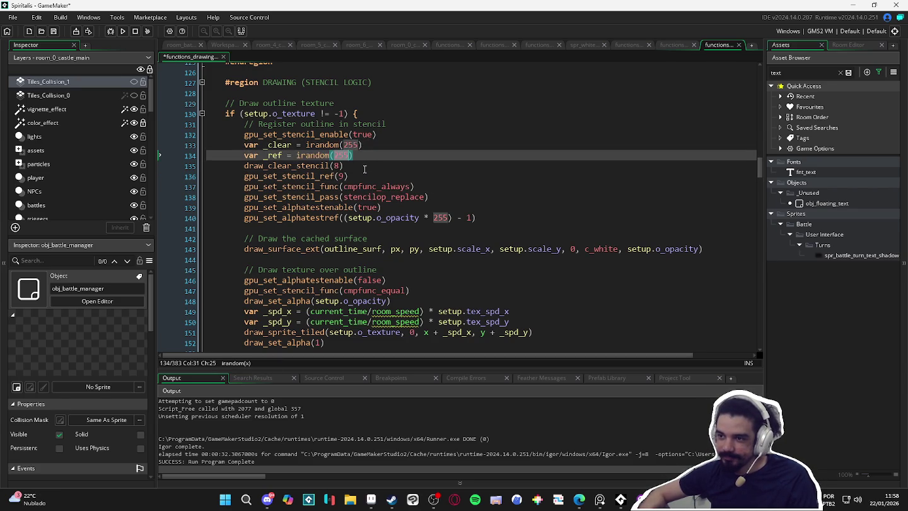
pyautogui.hotkey('ctrl', 'z')
pyautogui.hotkey('ctrl', 'z')
pyautogui.hotkey('ctrl', 'z')
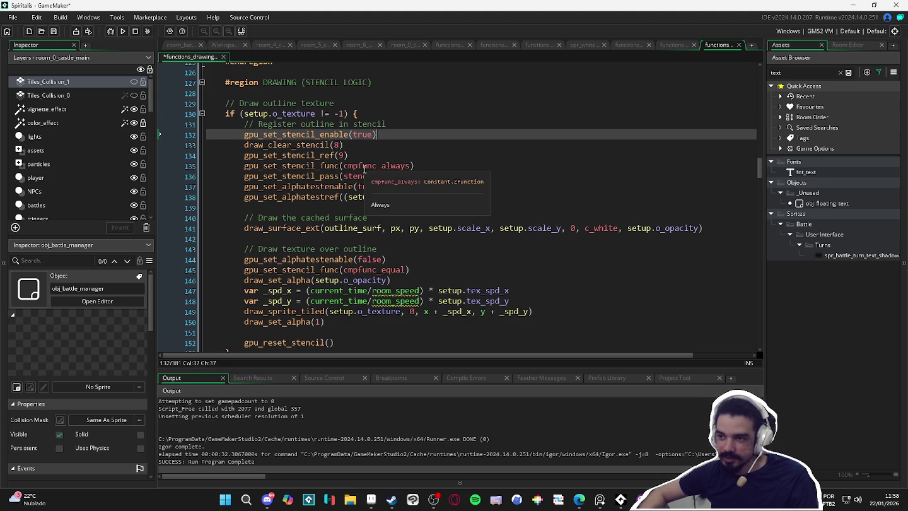
pyautogui.click(406, 149)
pyautogui.hotkey('ctrl', 's')
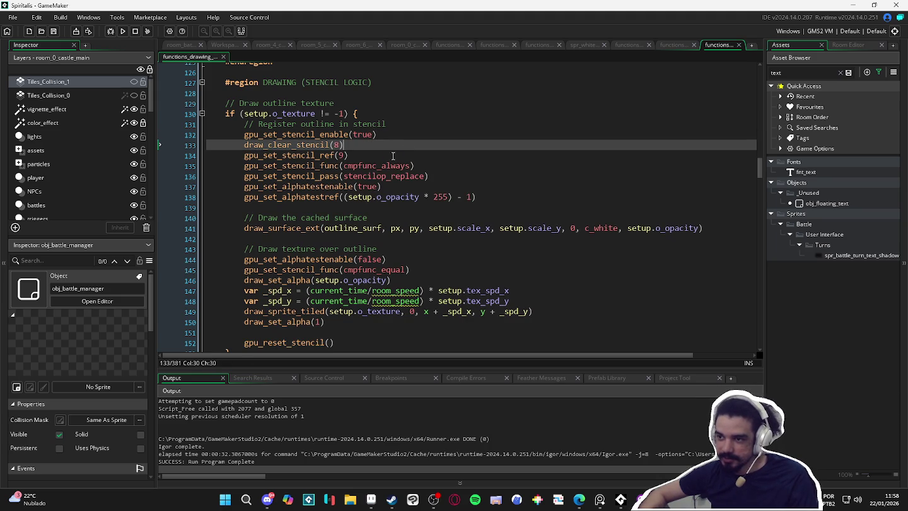
pyautogui.scroll(-1, 393, 156)
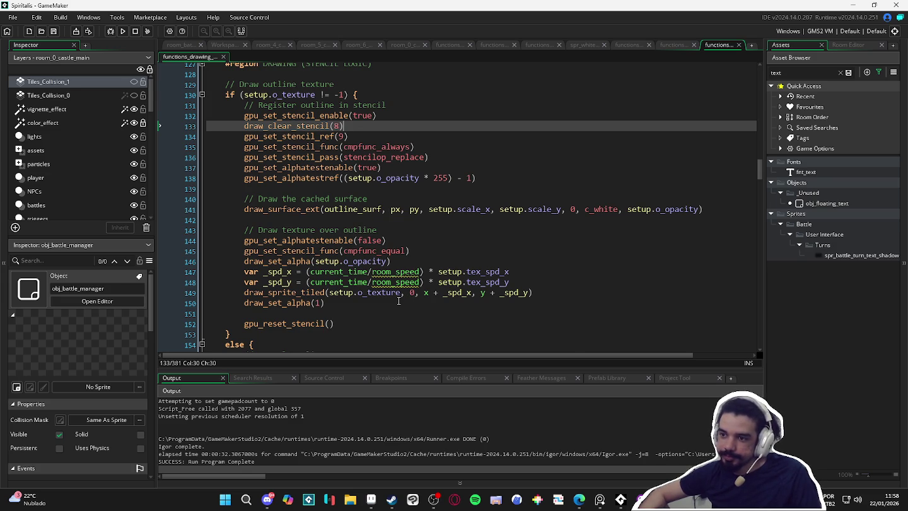
pyautogui.scroll(-1, 398, 301)
pyautogui.scroll(1, 396, 300)
pyautogui.scroll(-2, 394, 299)
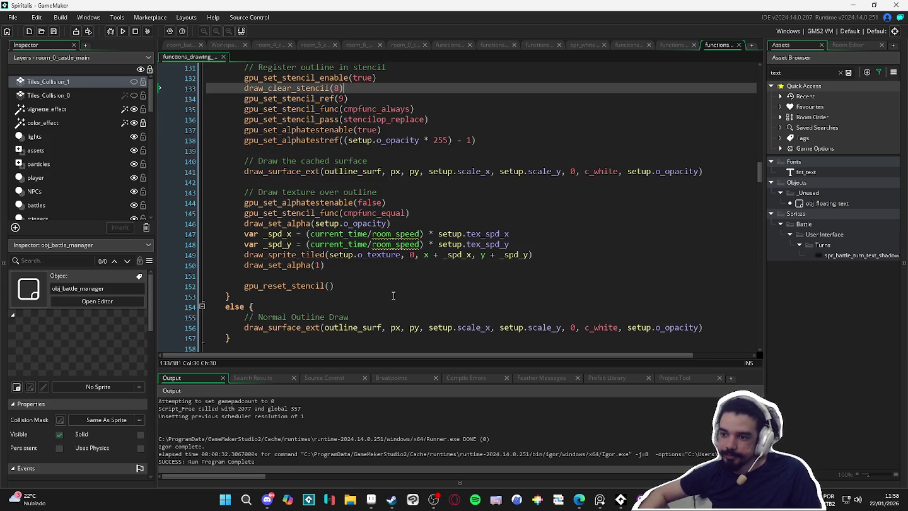
pyautogui.scroll(-3, 394, 296)
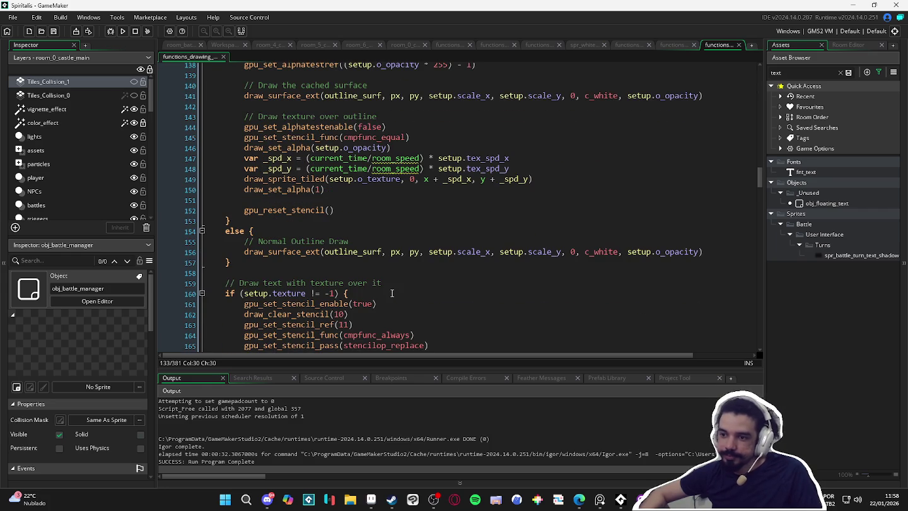
pyautogui.scroll(-5, 392, 293)
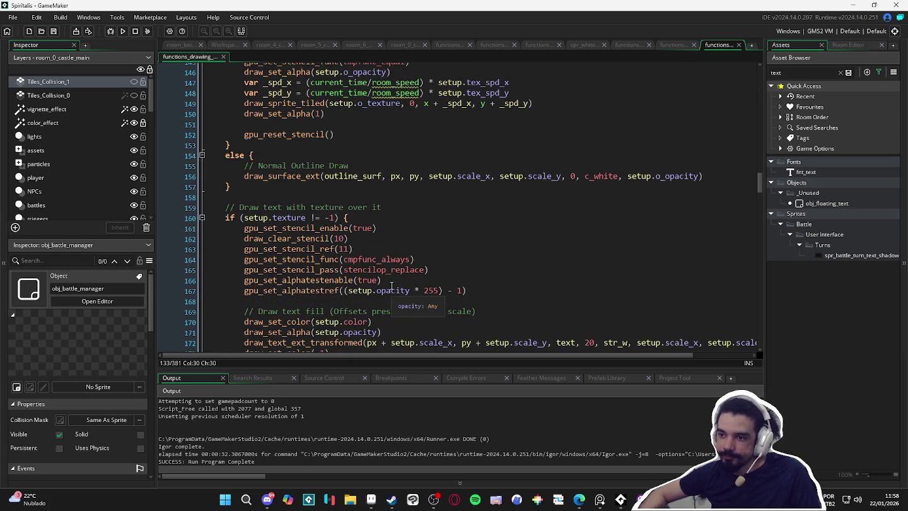
pyautogui.scroll(-6, 392, 286)
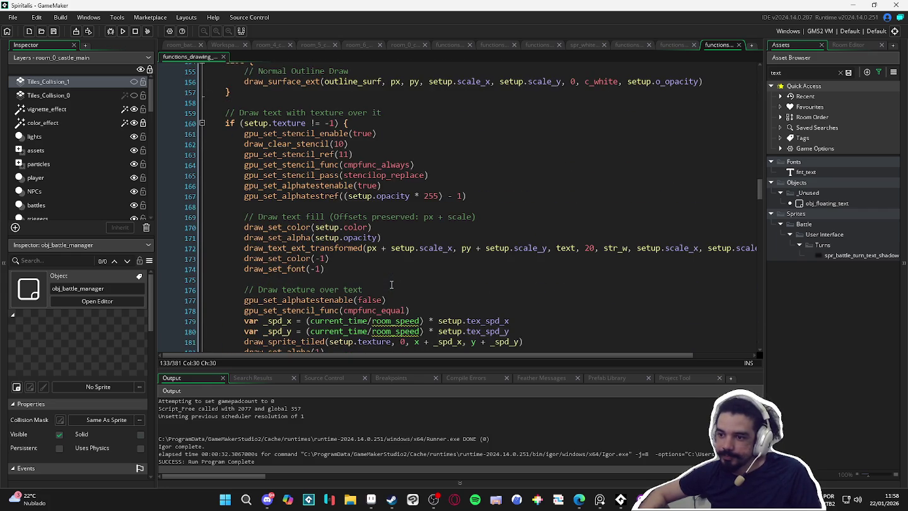
pyautogui.scroll(-3, 392, 284)
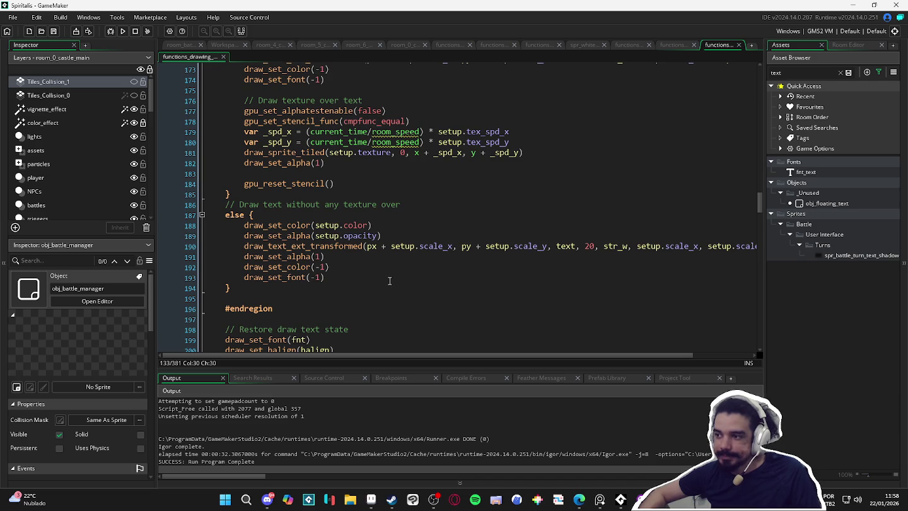
pyautogui.scroll(-1, 389, 281)
pyautogui.scroll(12, 389, 281)
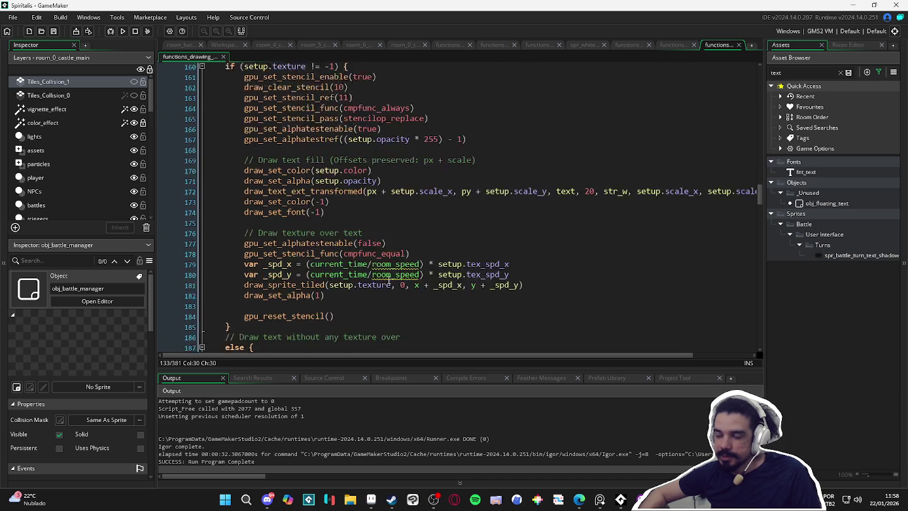
pyautogui.scroll(-2, 389, 281)
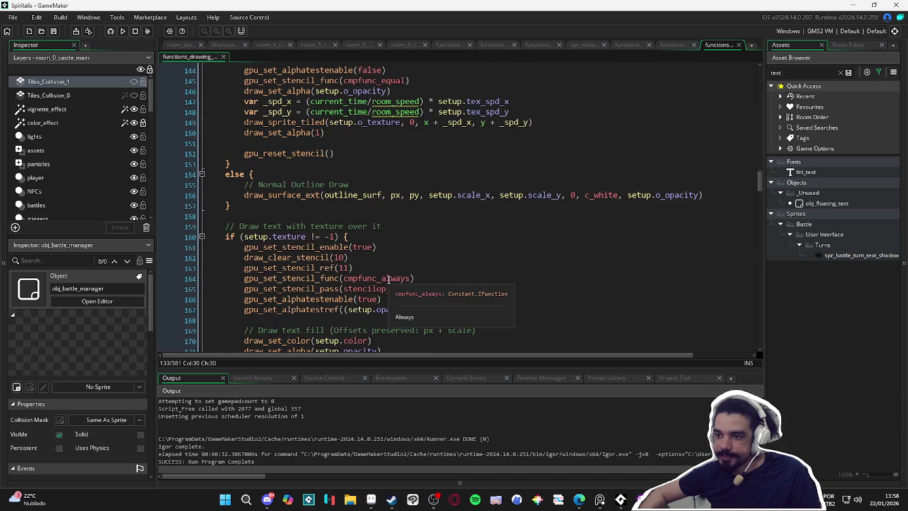
pyautogui.scroll(7, 389, 280)
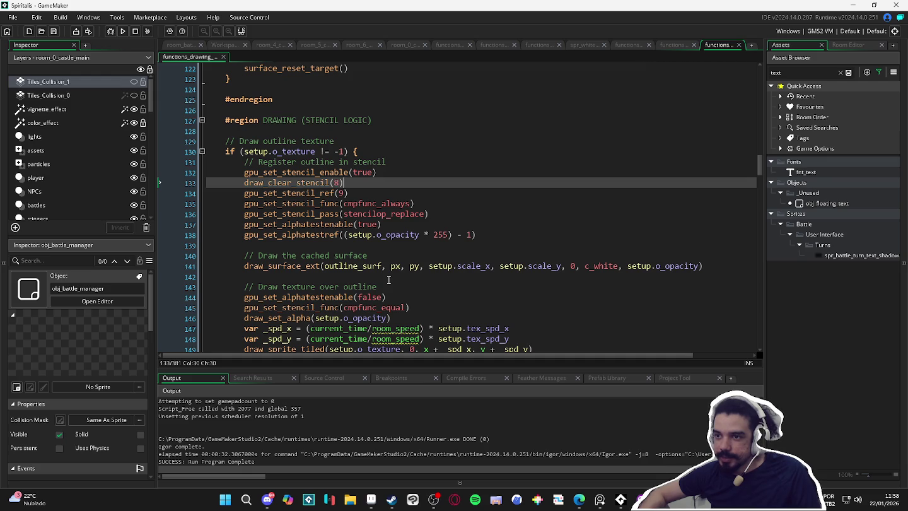
pyautogui.scroll(-1, 389, 280)
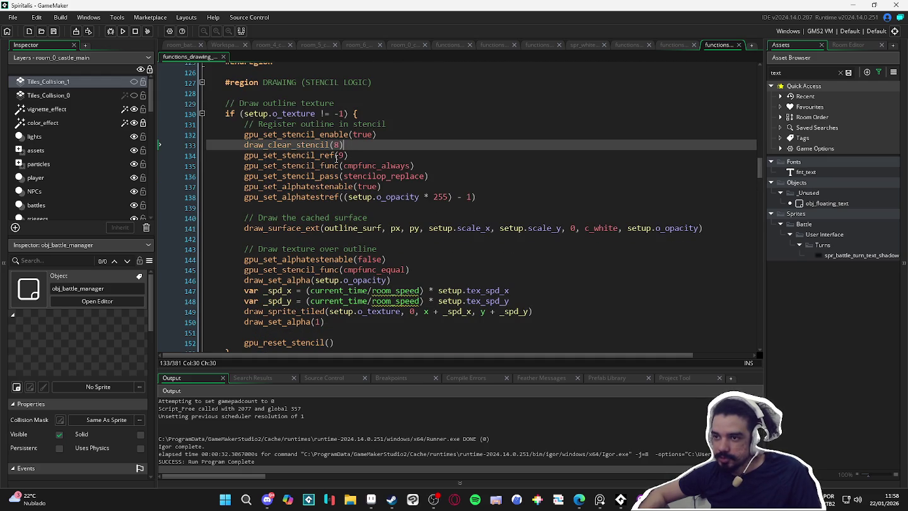
pyautogui.click(376, 115)
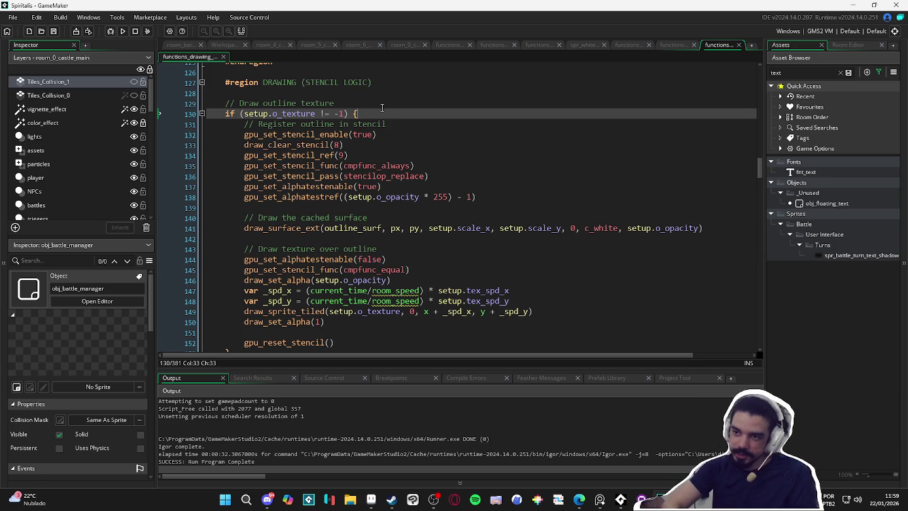
# Step: Insert text = "99999" at the start of the o_texture branch and save the script
pyautogui.press('Return')
pyautogui.write('text = ')
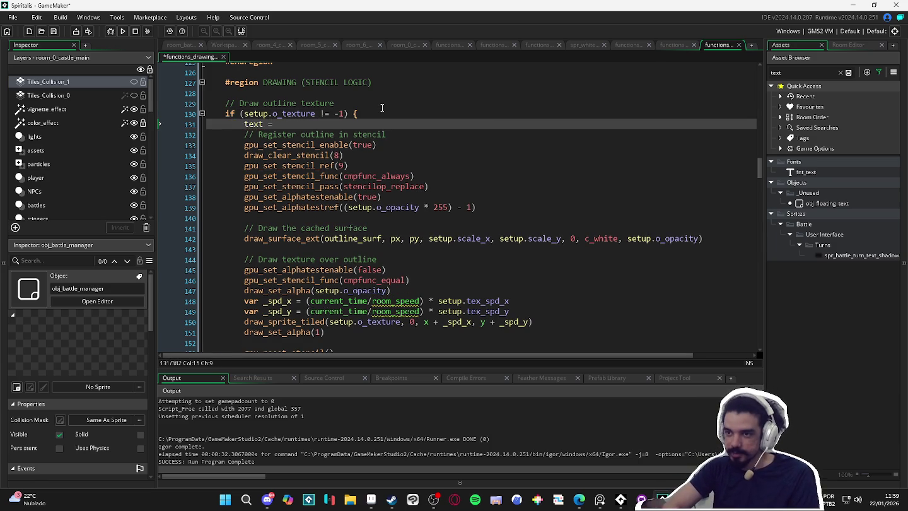
pyautogui.write('"')
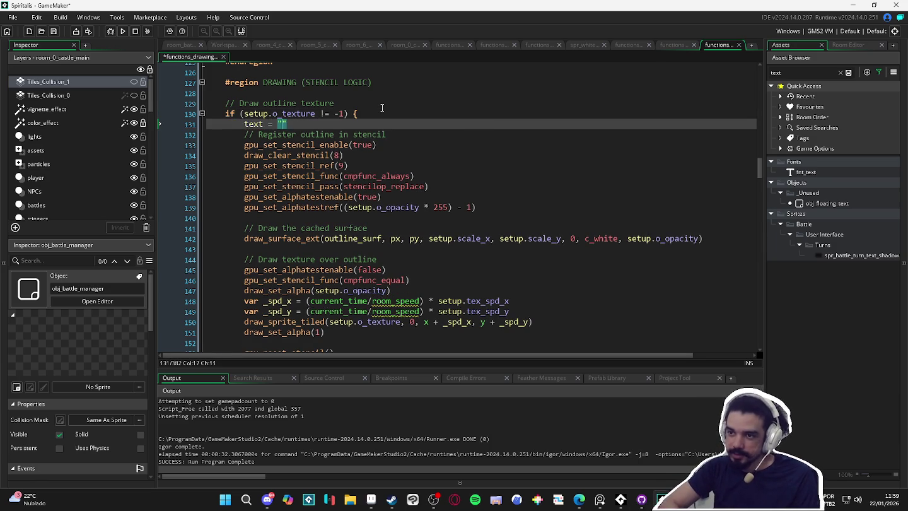
pyautogui.write('aaaaaa')
pyautogui.hotkey('ctrl', 'shift', 'Left')
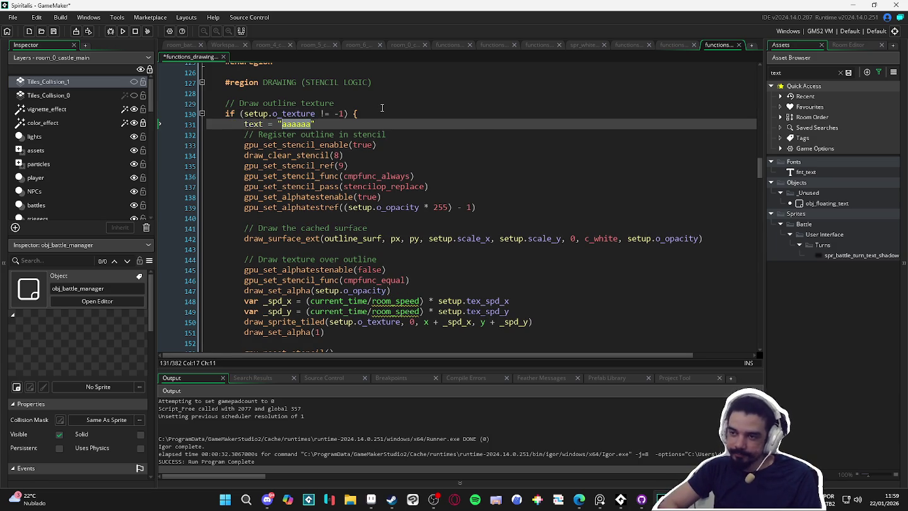
pyautogui.write('99999')
pyautogui.hotkey('ctrl', 's')
# Step: Build and run the game to test the outlined text
pyautogui.click(451, 207)
pyautogui.scroll(-2, 451, 207)
pyautogui.press('F5')
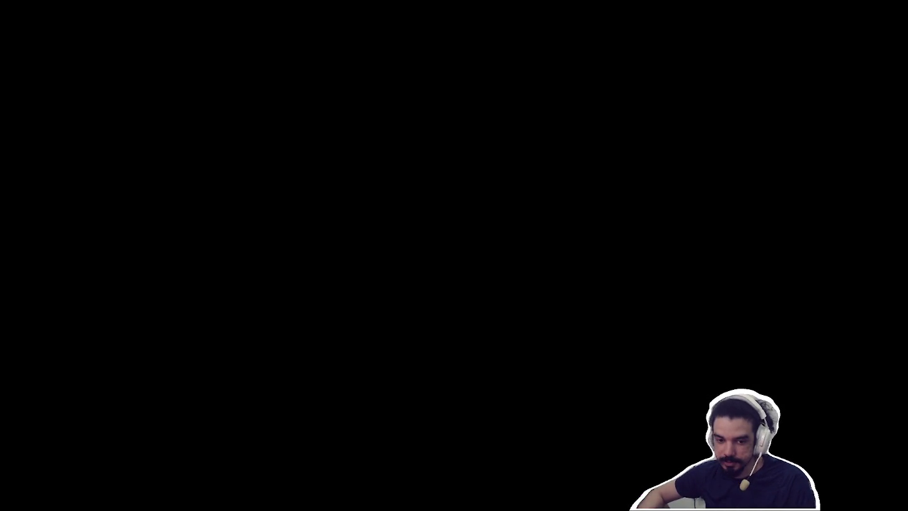
# Step: Attack the Sloth Blob with each party member to check the outlined 99999 damage numbers
pyautogui.press('Return')
pyautogui.press('Return')
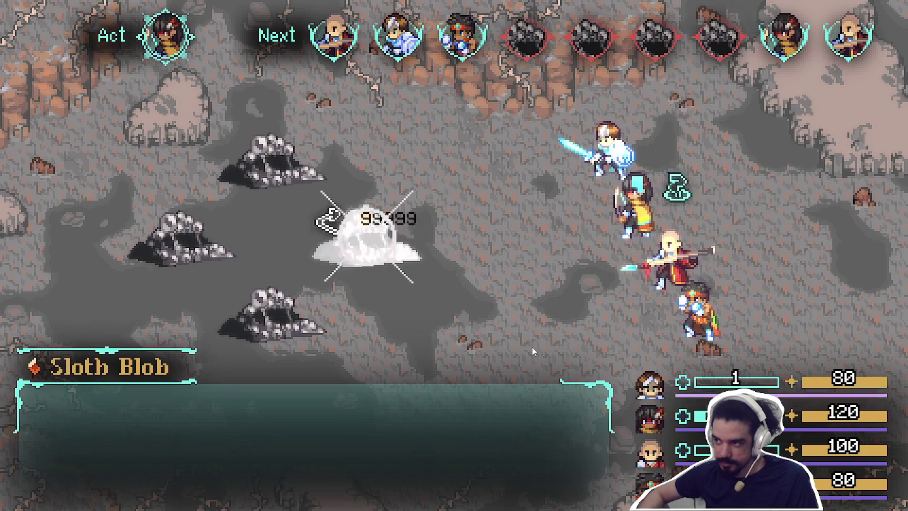
pyautogui.press('Return')
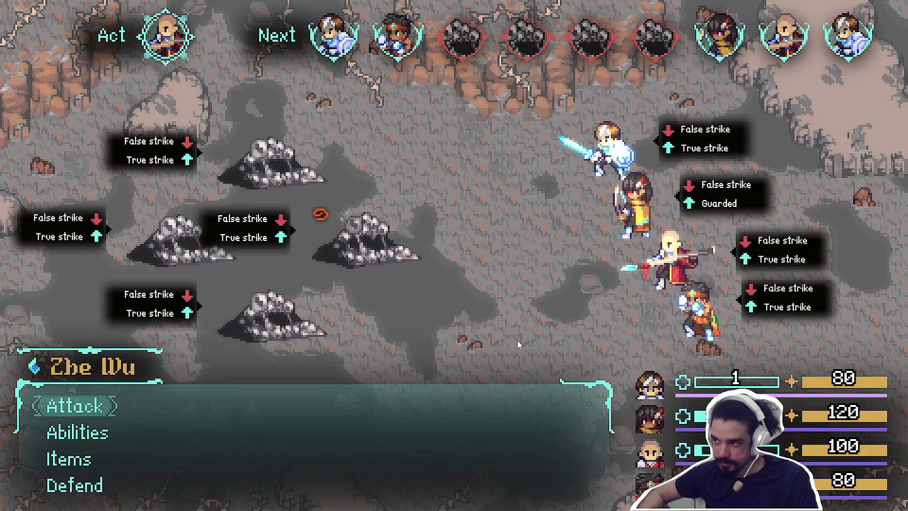
pyautogui.press('Return')
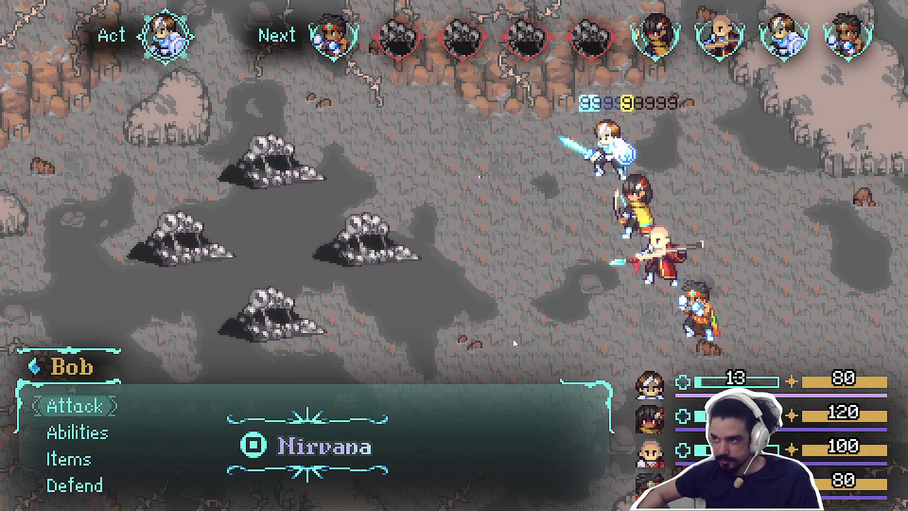
pyautogui.press('Return')
pyautogui.press('Return')
pyautogui.press('Return')
pyautogui.press('Return')
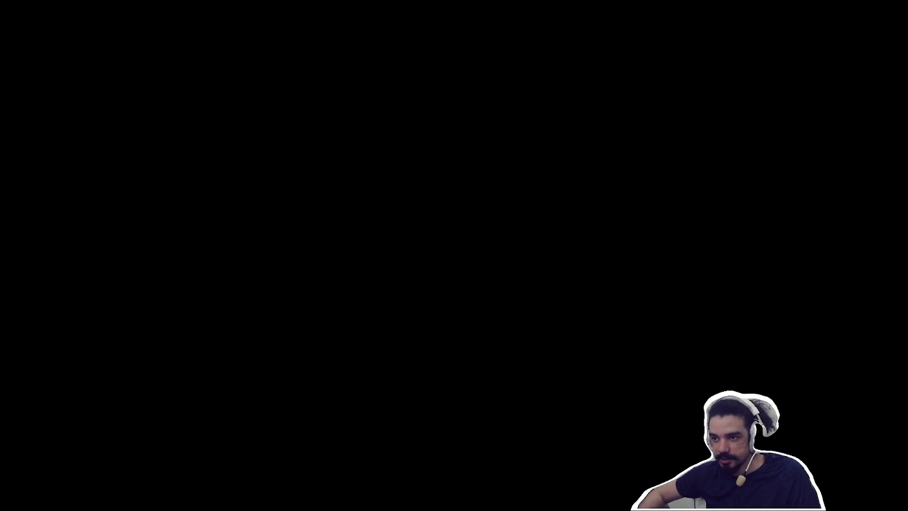
pyautogui.scroll(-3, 196, 189)
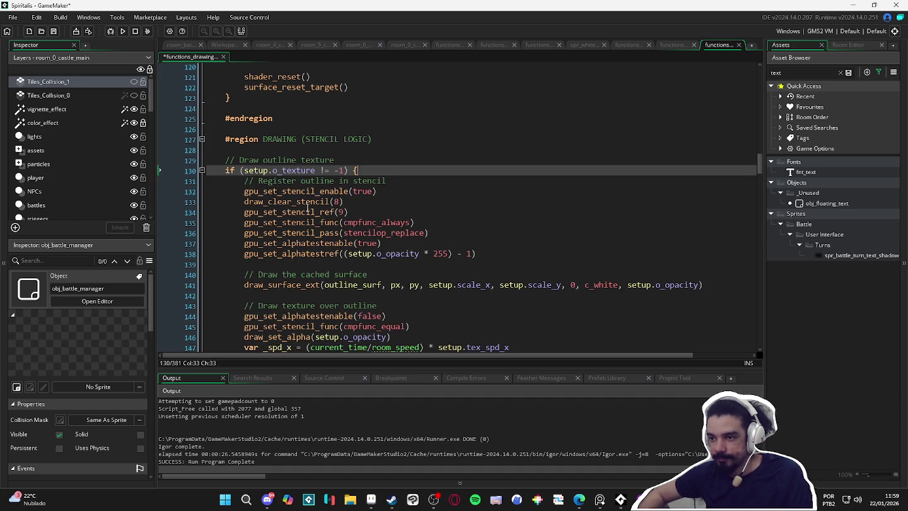
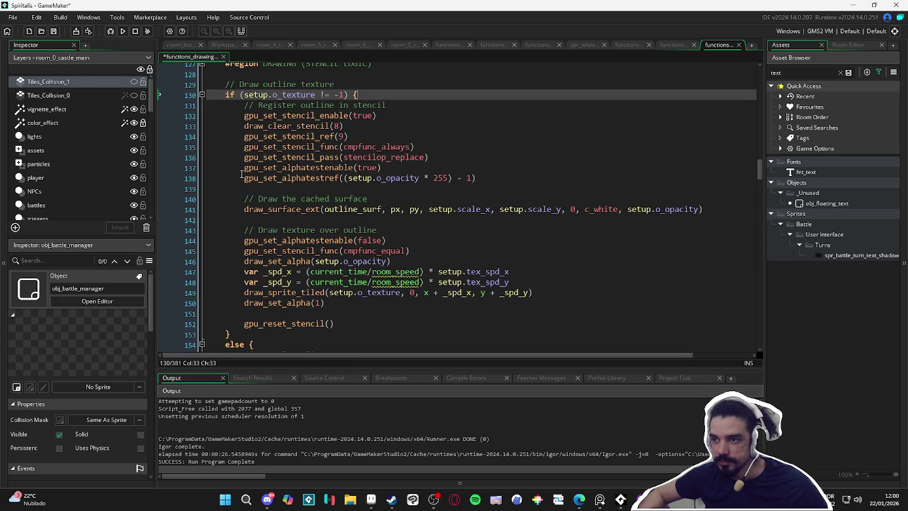
# Step: Select the draw_text_outlined function name near the alpha test reference line
pyautogui.click(367, 177)
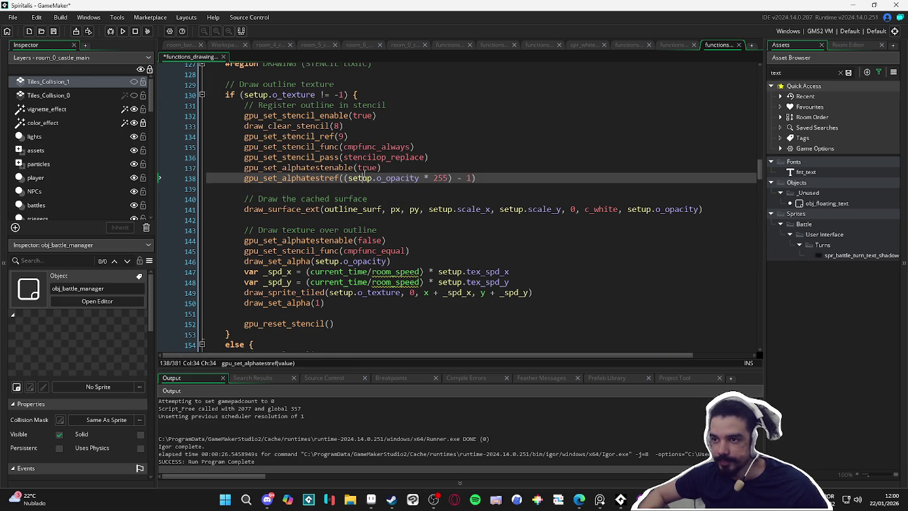
pyautogui.scroll(10, 332, 107)
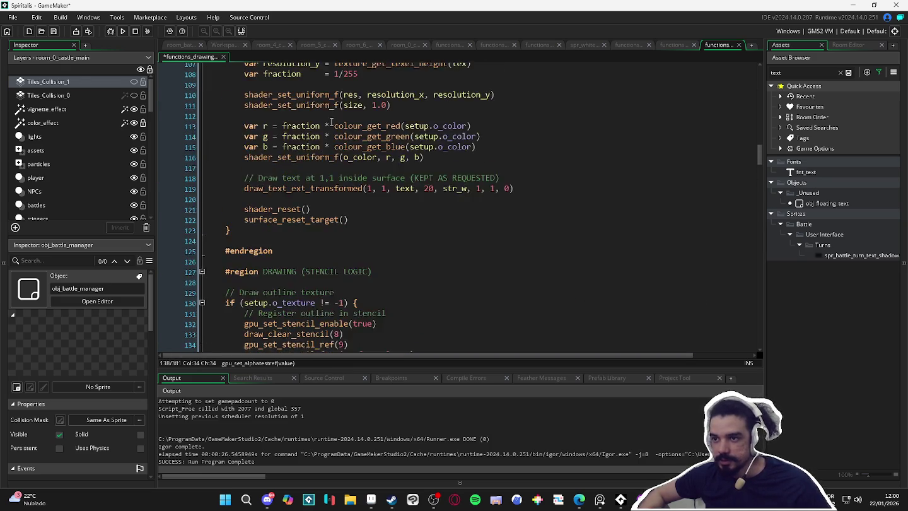
pyautogui.scroll(-5, 331, 121)
pyautogui.scroll(1, 332, 121)
pyautogui.scroll(-3, 331, 122)
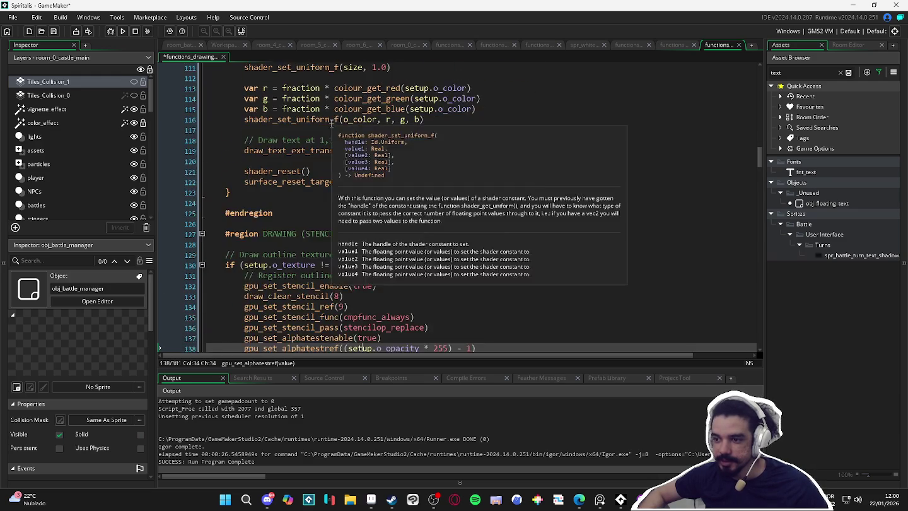
pyautogui.scroll(15, 331, 123)
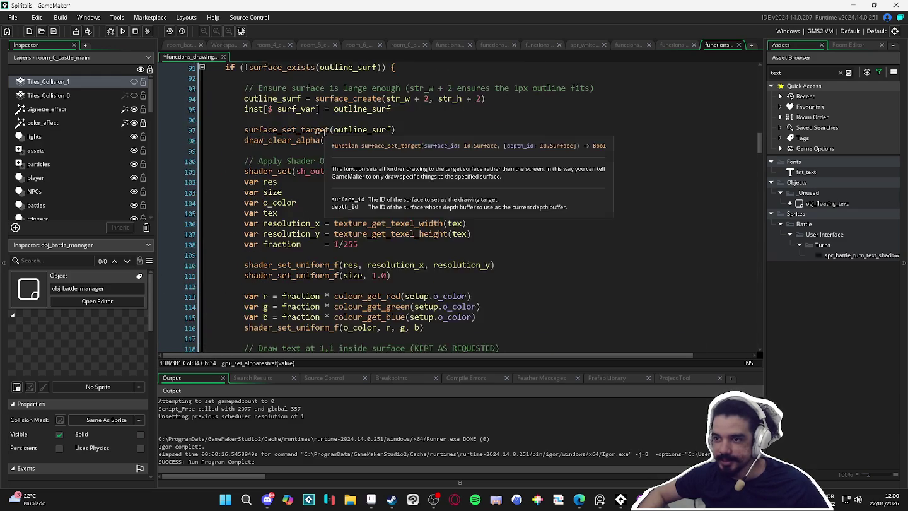
pyautogui.scroll(12, 317, 148)
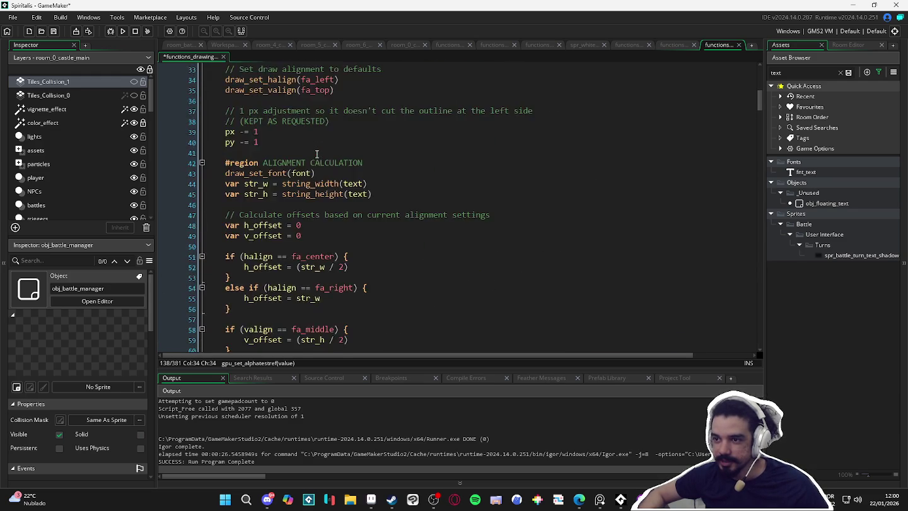
pyautogui.doubleClick(318, 193)
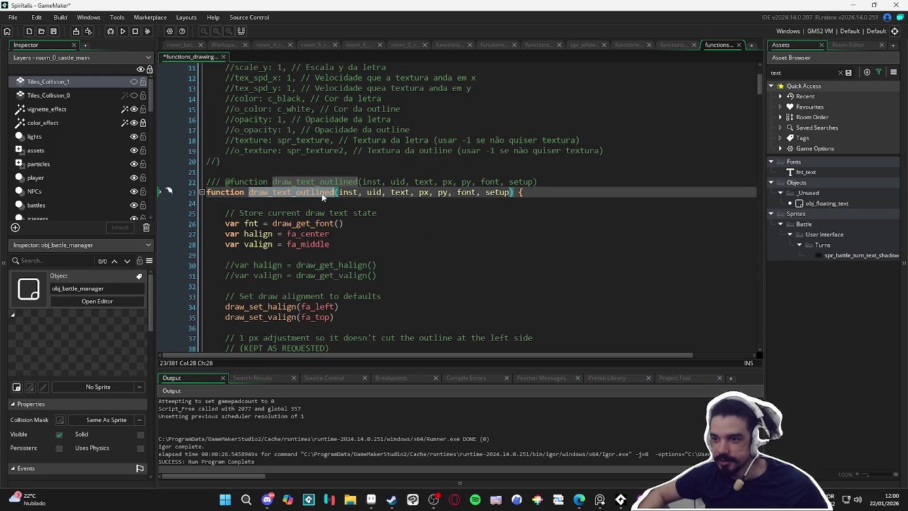
# Step: Search the whole project for draw_sprite_ou, returning 8 results
pyautogui.hotkey('ctrl', 'shift', 'f')
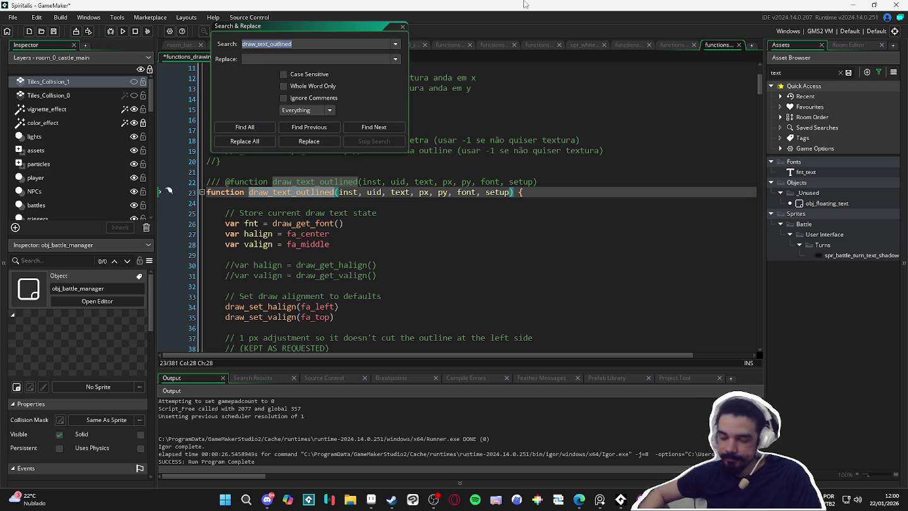
pyautogui.write('draw_tex')
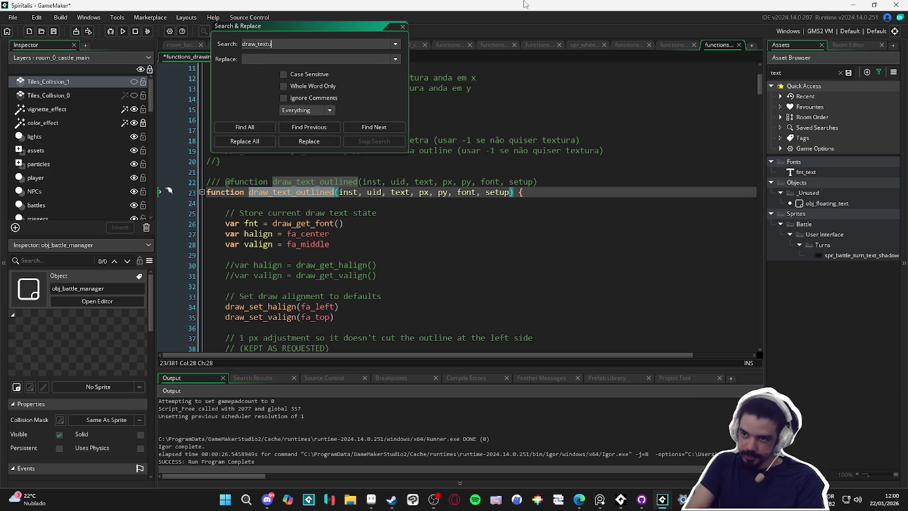
pyautogui.press('BackSpace')
pyautogui.press('BackSpace')
pyautogui.press('BackSpace')
pyautogui.write('sprite_ou')
pyautogui.press('Return')
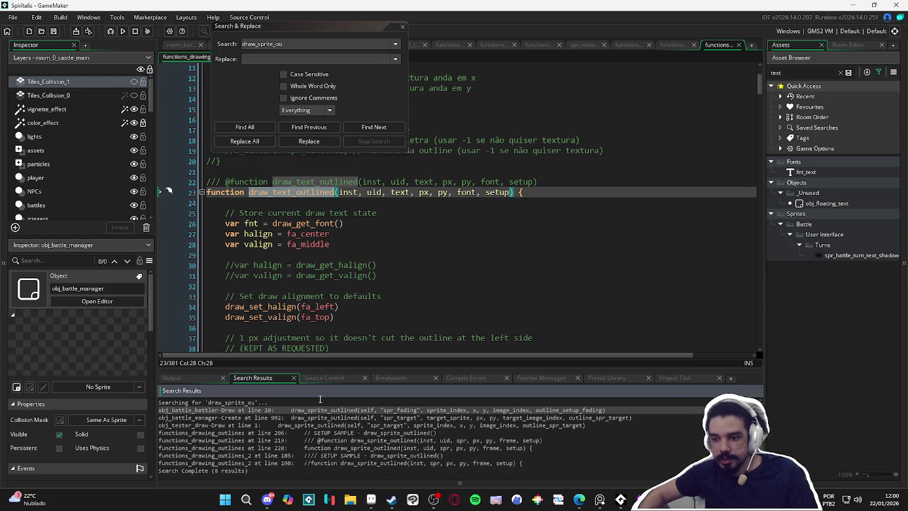
# Step: Open the obj_battle_battler Draw event search match and close Search & Replace
pyautogui.doubleClick(292, 410)
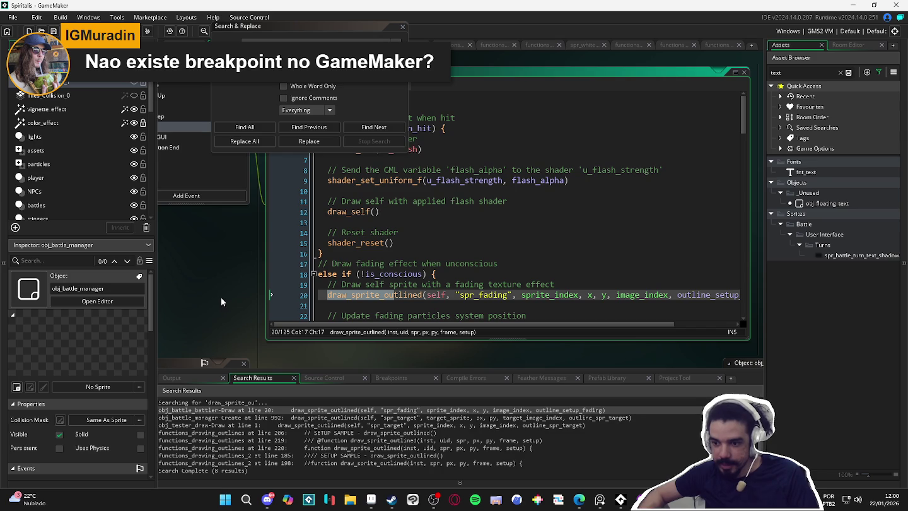
pyautogui.doubleClick(253, 416)
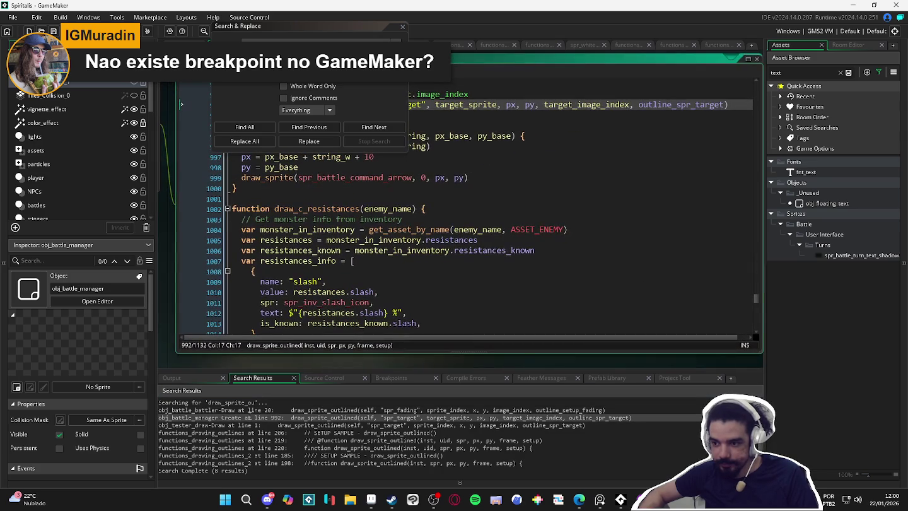
pyautogui.doubleClick(258, 410)
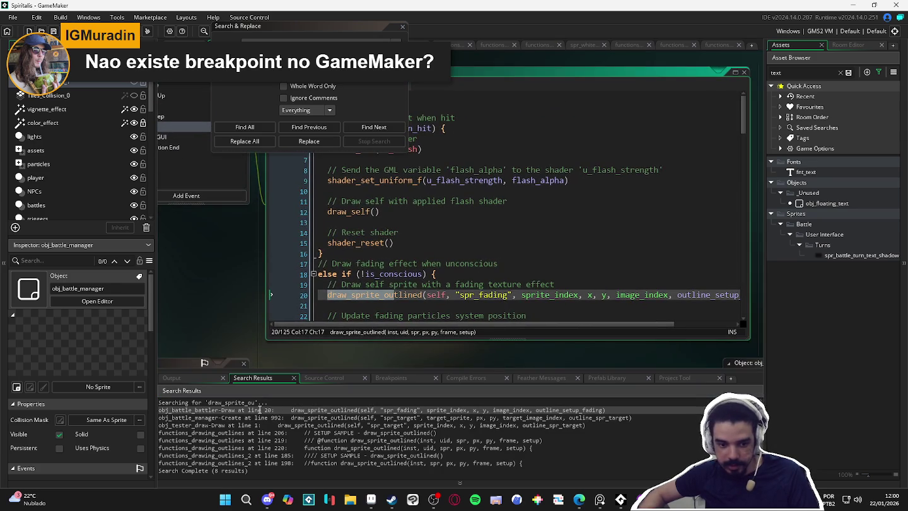
pyautogui.click(402, 28)
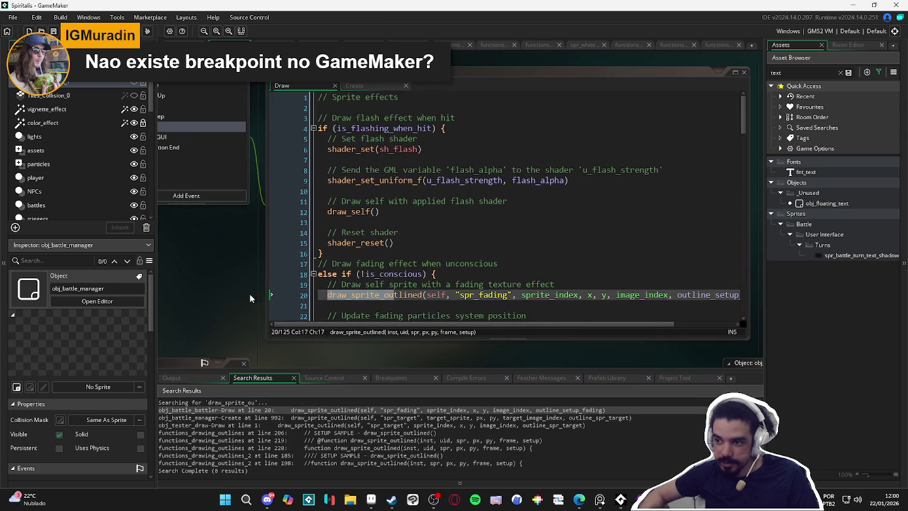
pyautogui.moveTo(196, 276); pyautogui.dragTo(384, 289)
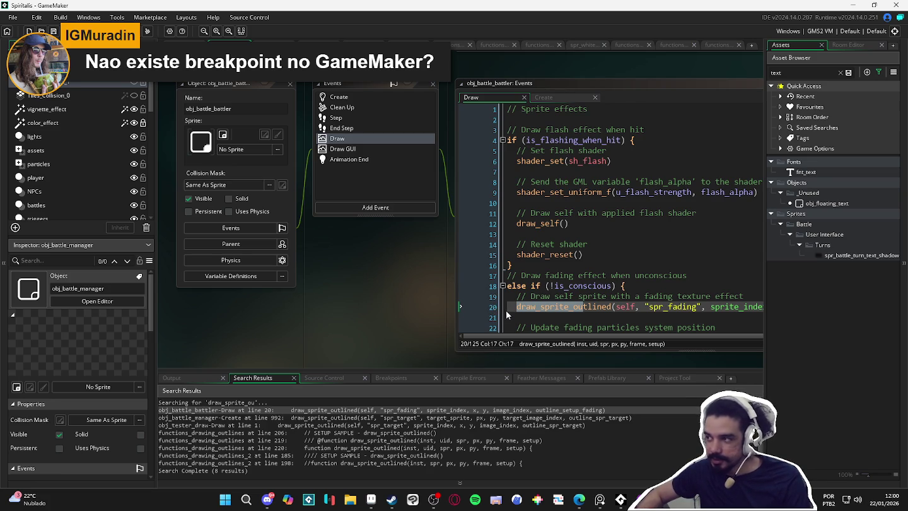
# Step: Toggle a breakpoint on line 20 and show draw_sprite_outlined's parameter signature
pyautogui.click(486, 308)
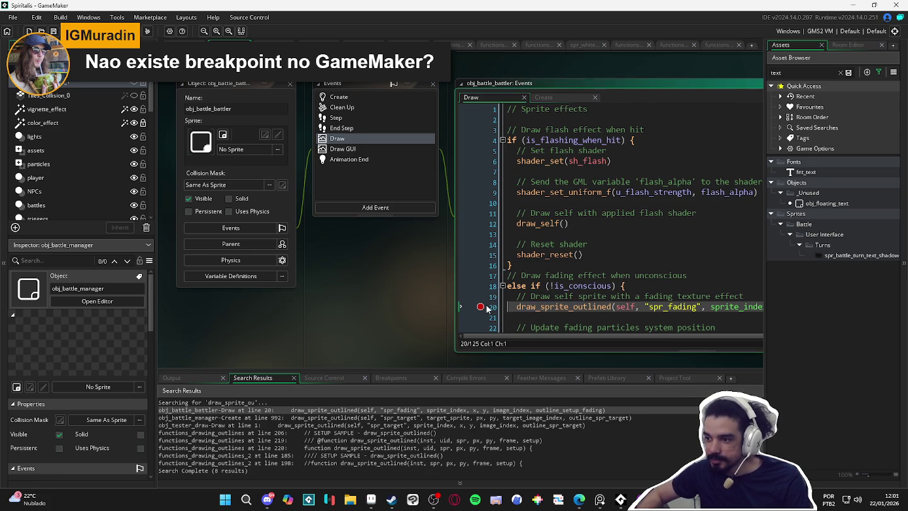
pyautogui.click(480, 308)
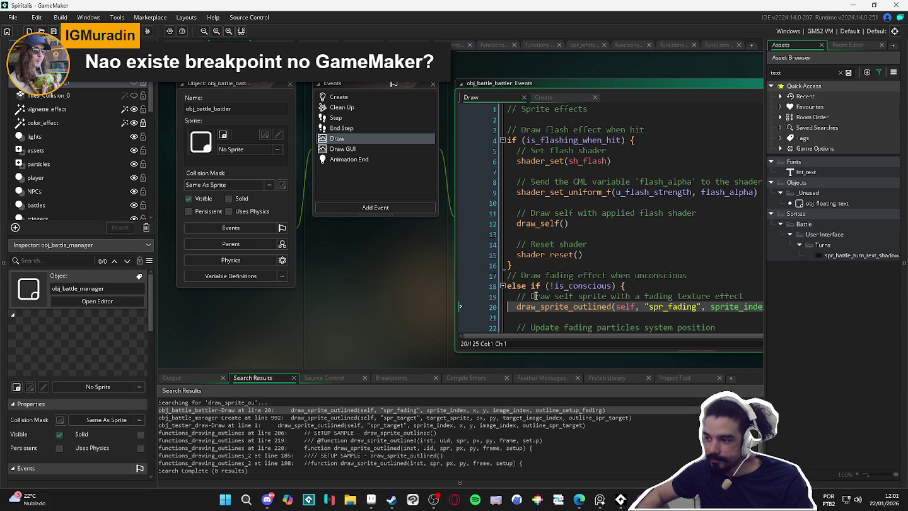
pyautogui.scroll(-1, 536, 296)
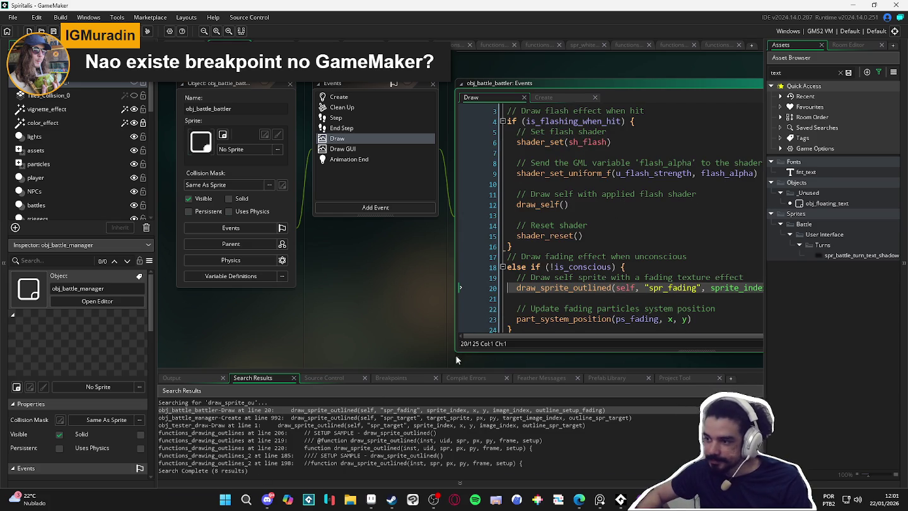
pyautogui.click(588, 287)
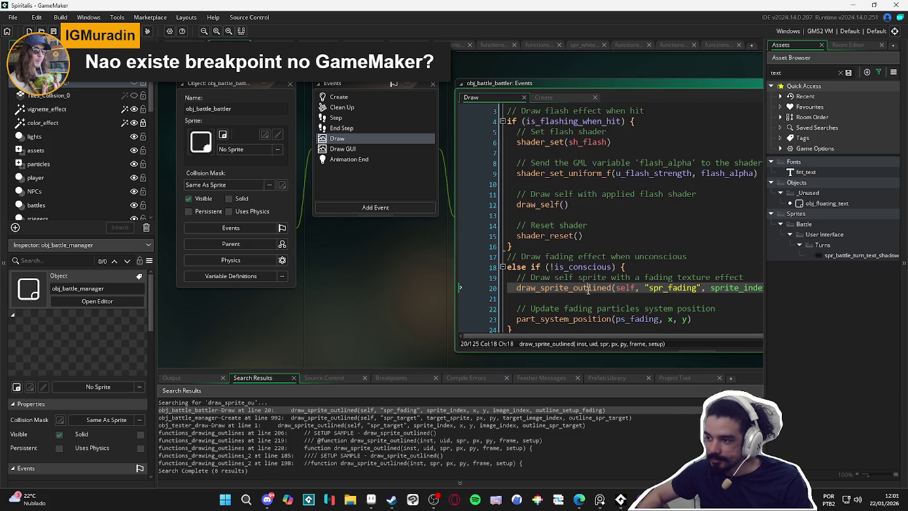
pyautogui.click(688, 87)
pyautogui.moveTo(531, 332)
pyautogui.mouseDown()
pyautogui.moveTo(610, 341)
pyautogui.moveTo(441, 335)
pyautogui.mouseUp()
pyautogui.moveTo(241, 292)
pyautogui.mouseDown()
pyautogui.moveTo(289, 282)
pyautogui.moveTo(291, 298)
pyautogui.moveTo(303, 296)
pyautogui.mouseUp()
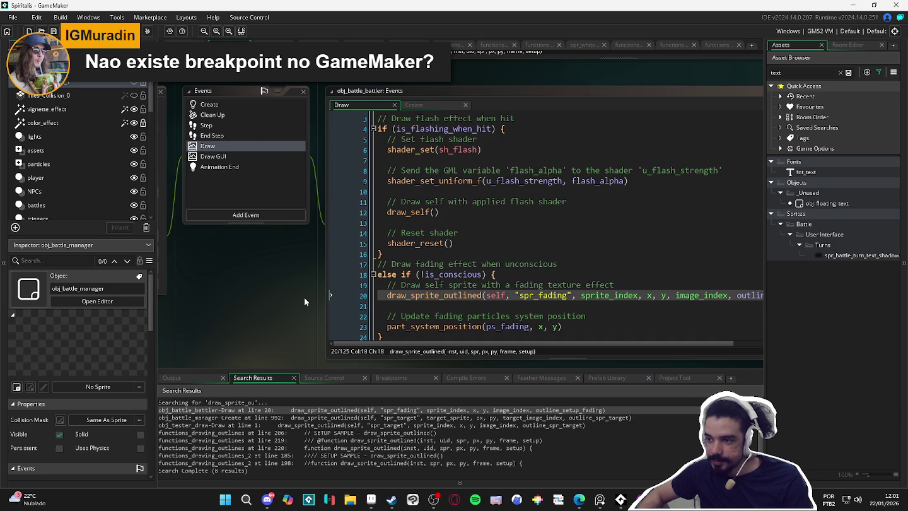
pyautogui.moveTo(304, 297); pyautogui.dragTo(303, 298)
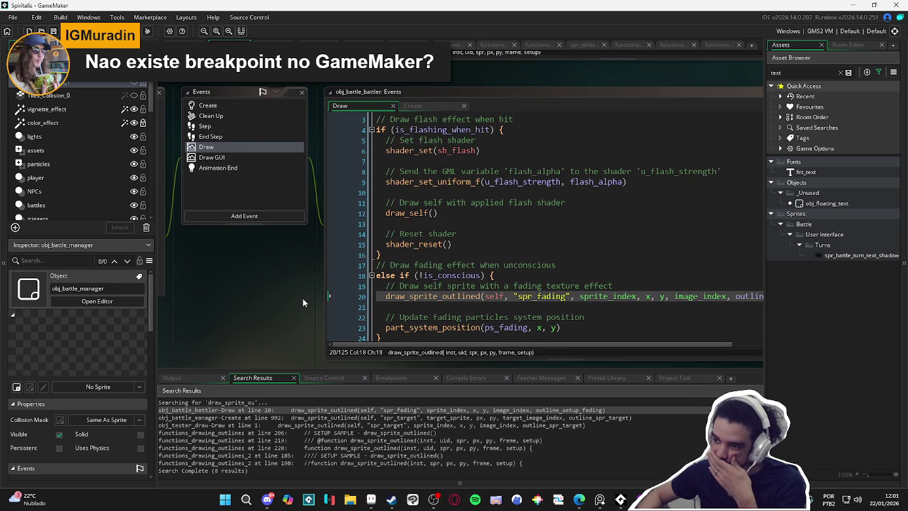
pyautogui.moveTo(303, 300)
pyautogui.mouseDown()
pyautogui.moveTo(218, 303)
pyautogui.moveTo(297, 311)
pyautogui.mouseUp()
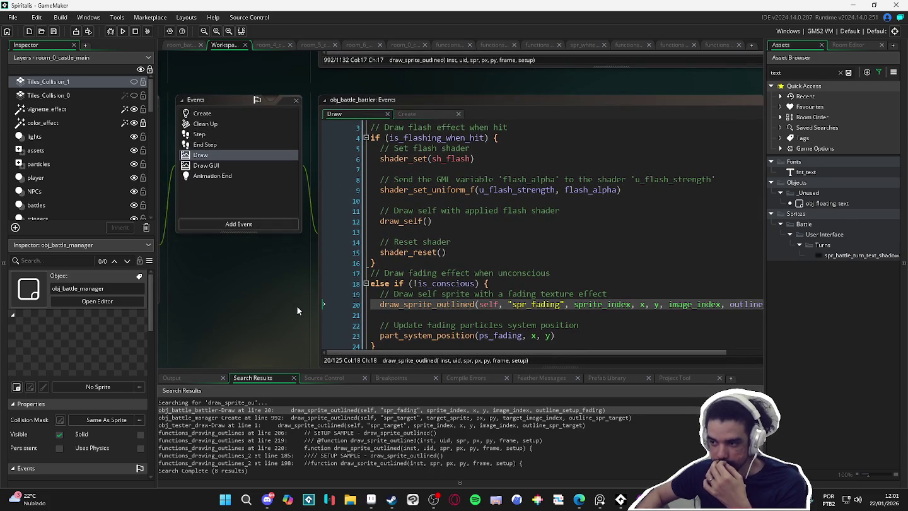
pyautogui.moveTo(298, 306); pyautogui.dragTo(455, 316)
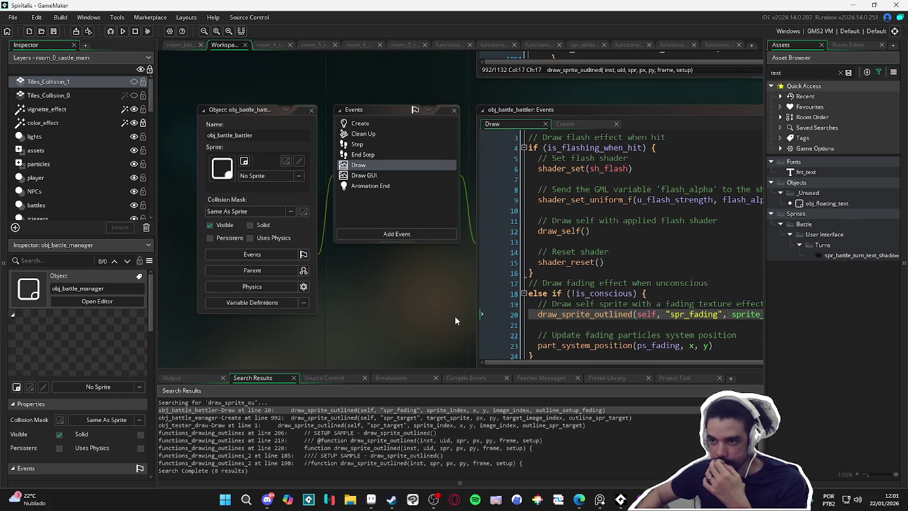
pyautogui.click(361, 124)
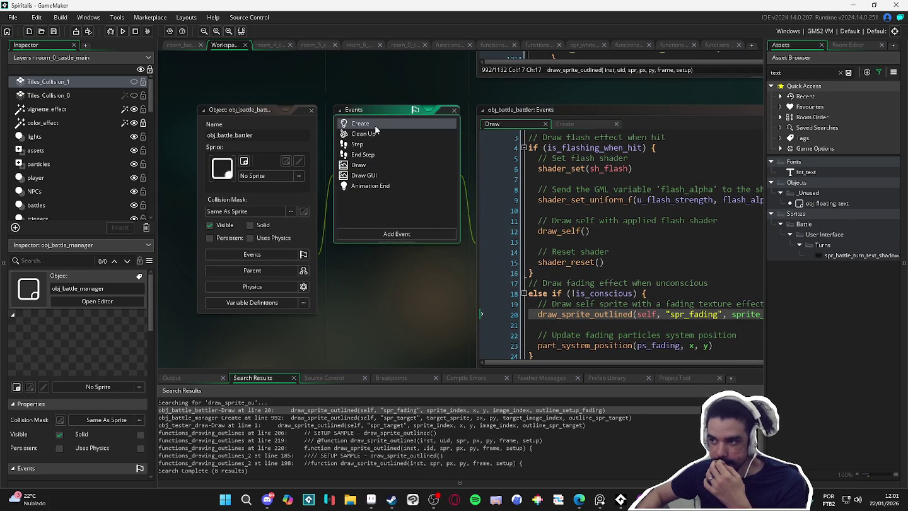
# Step: Inspect spr_enemy on line 19 and search the Create code for 'pth'
pyautogui.scroll(-3, 631, 241)
pyautogui.click(681, 230)
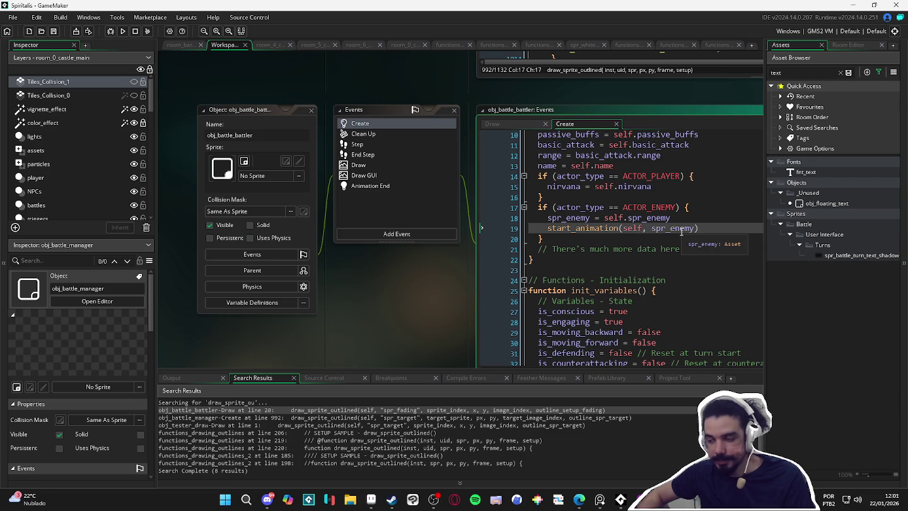
pyautogui.click(553, 353)
pyautogui.write('pth(px, py, DEPTH_E')
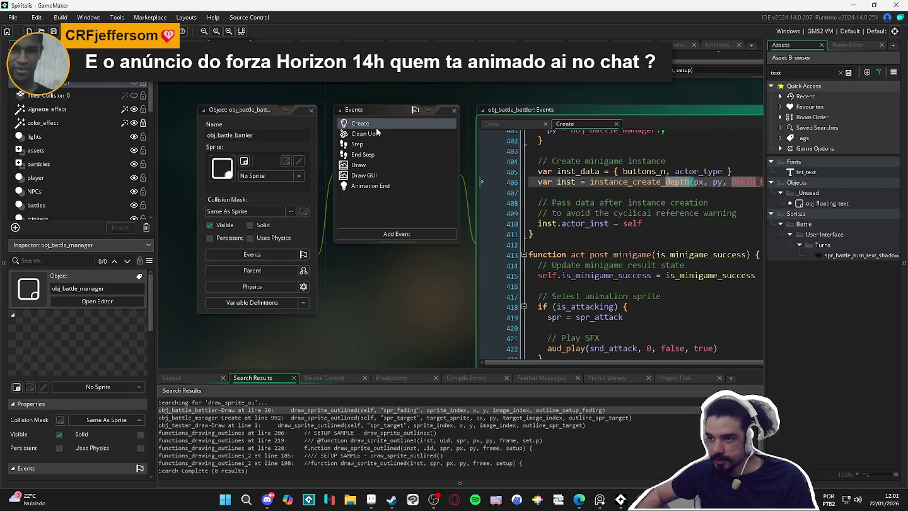
pyautogui.scroll(12, 524, 153)
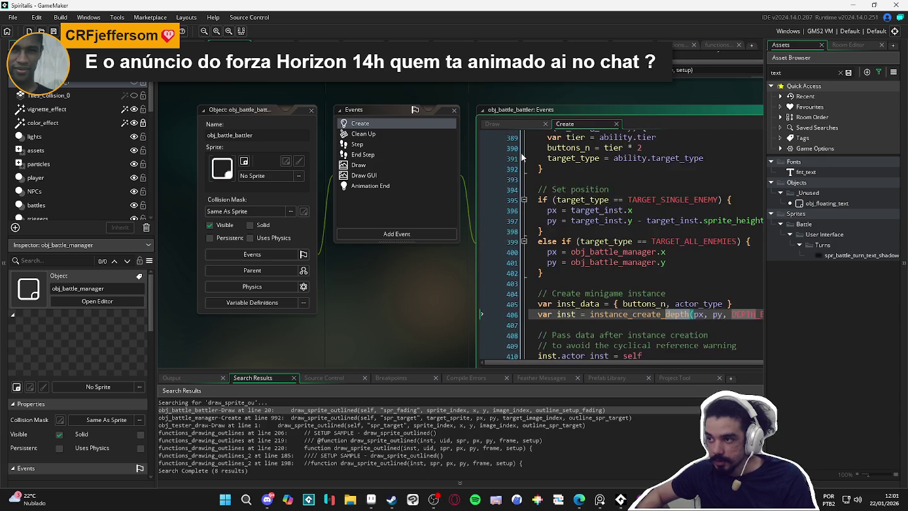
pyautogui.scroll(10, 525, 152)
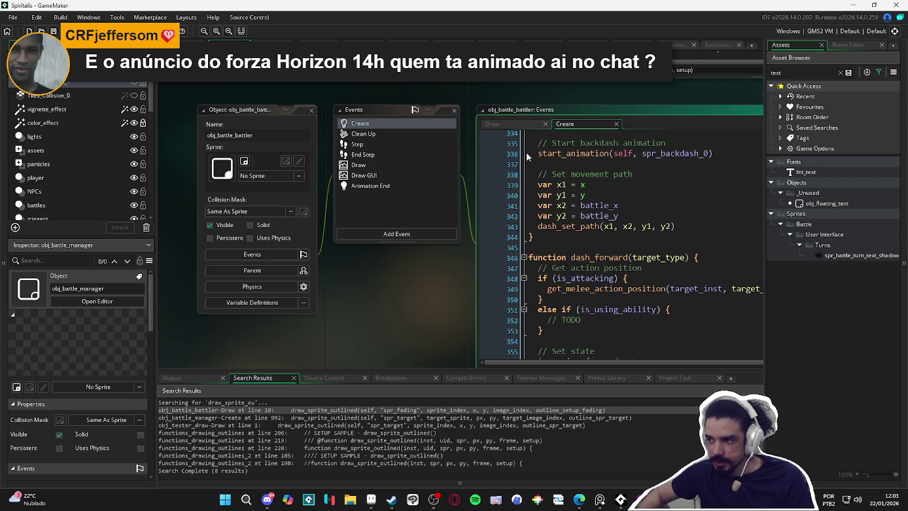
pyautogui.scroll(13, 526, 152)
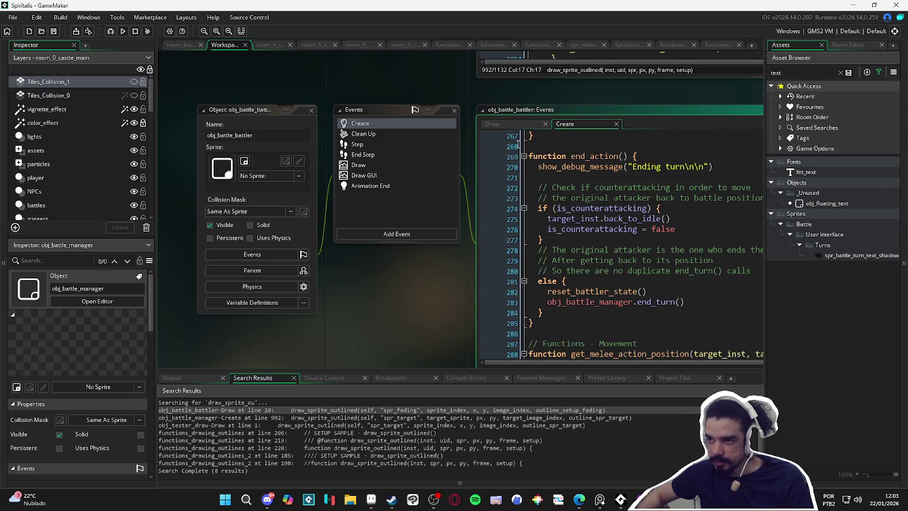
# Step: Open the battler's Step event code and search it for 'pth'
pyautogui.click(357, 145)
pyautogui.click(637, 167)
pyautogui.press('Down')
pyautogui.press('Down')
pyautogui.press('Down')
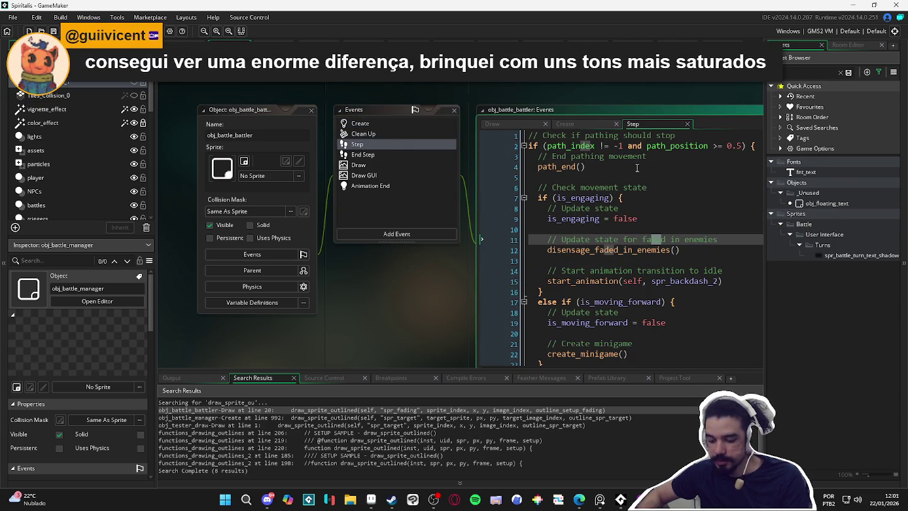
pyautogui.click(633, 174)
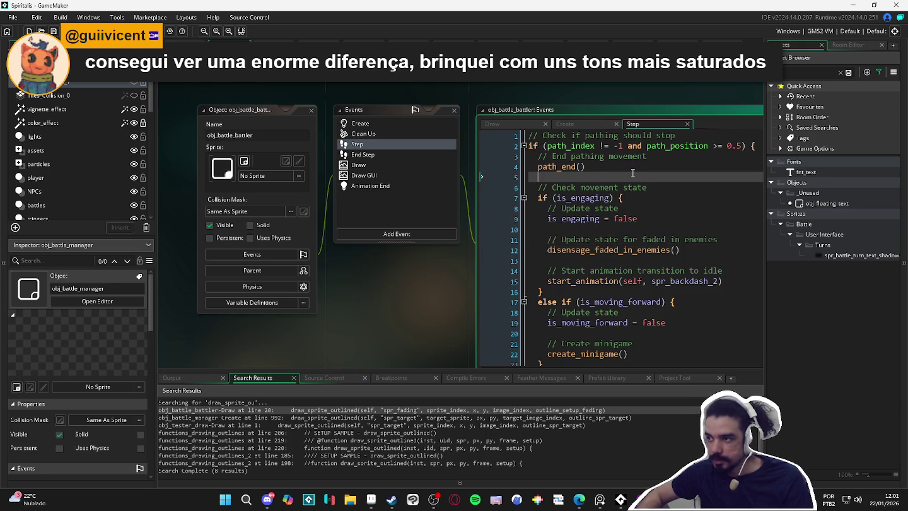
pyautogui.press('Down')
pyautogui.press('Down')
pyautogui.press('Down')
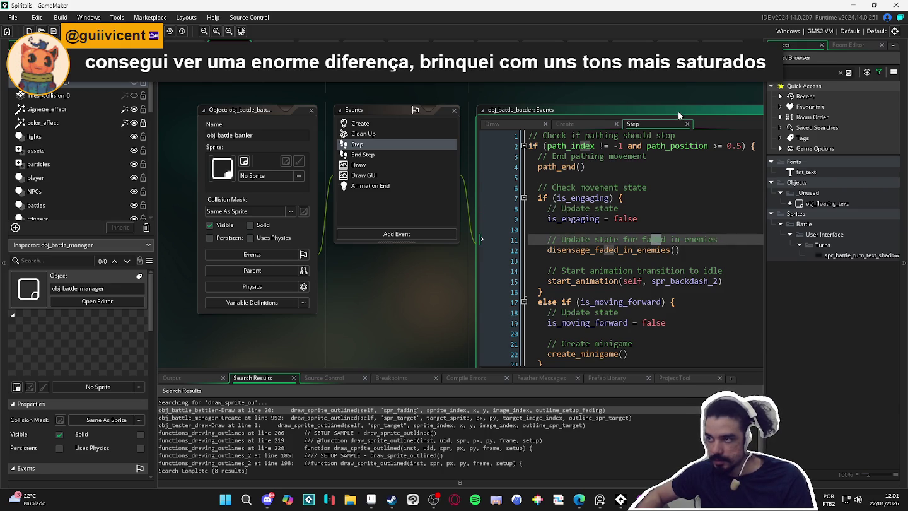
pyautogui.click(677, 113)
pyautogui.hotkey('ctrl', 'f')
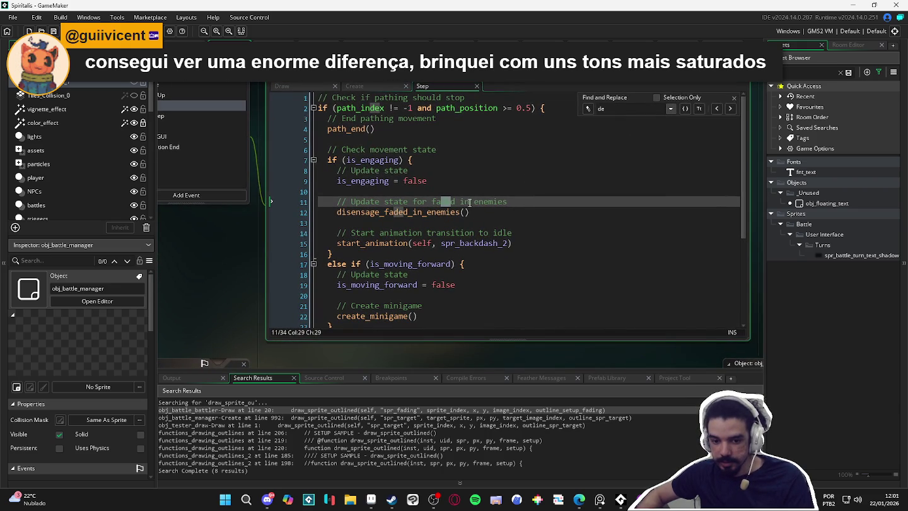
pyautogui.click(633, 105)
pyautogui.write('pth')
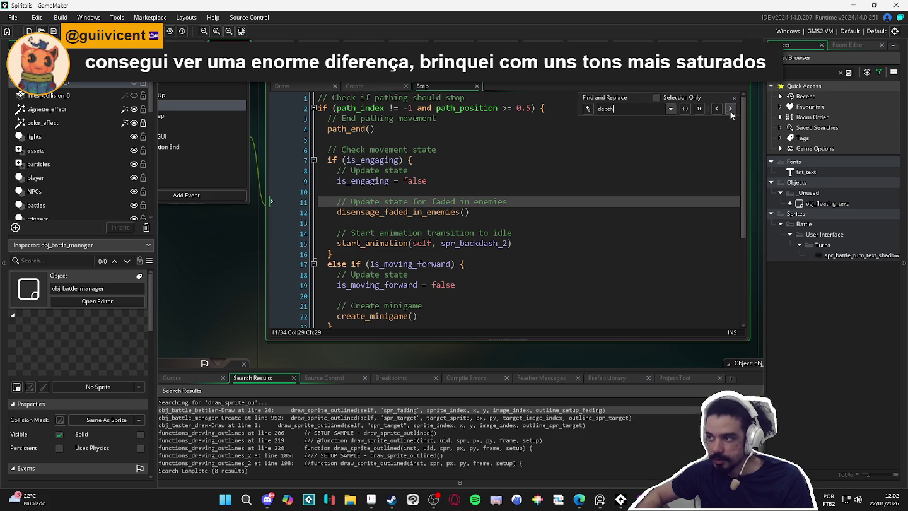
pyautogui.click(735, 99)
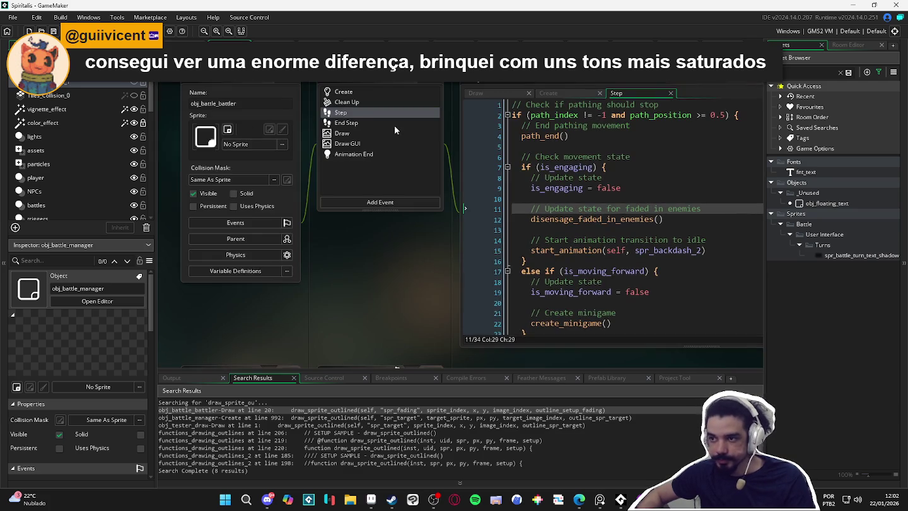
# Step: Check End Step's depth = -bbox_bottom line, then open obj_battle_manager Create at line 992
pyautogui.click(394, 125)
pyautogui.tripleClick(540, 120)
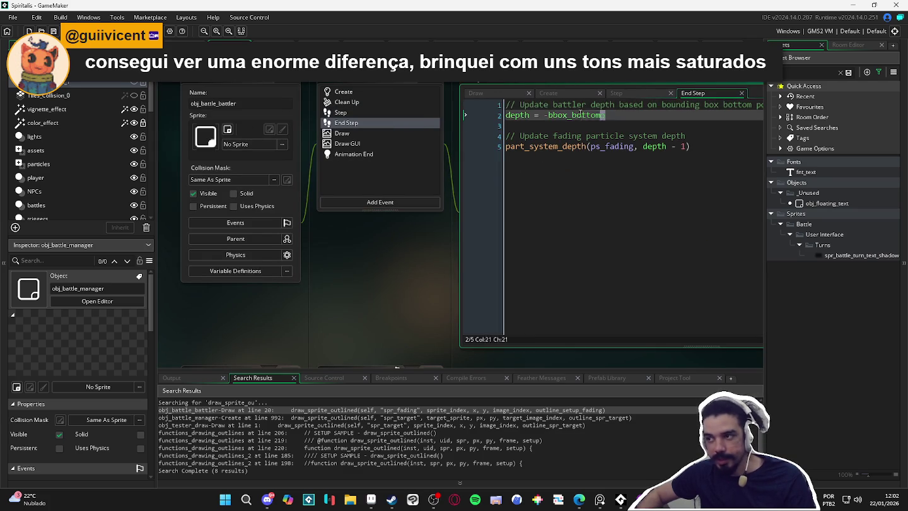
pyautogui.click(528, 127)
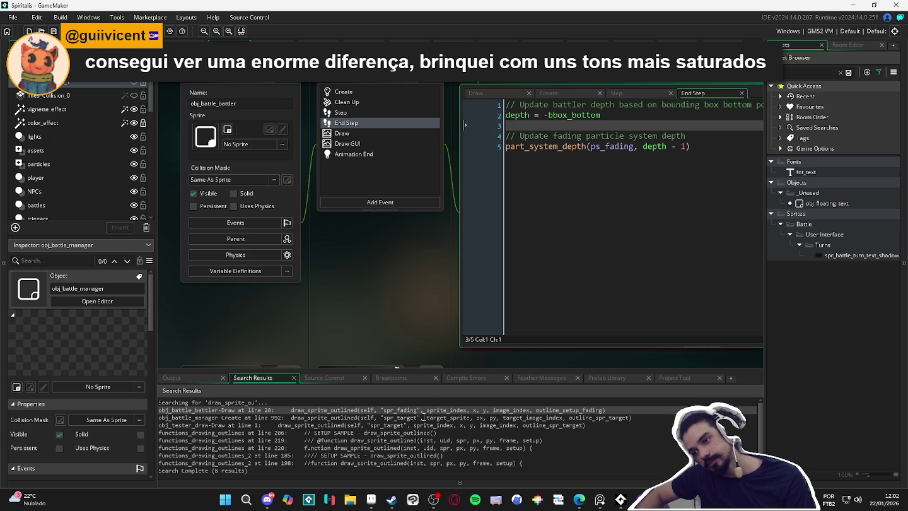
pyautogui.click(423, 417)
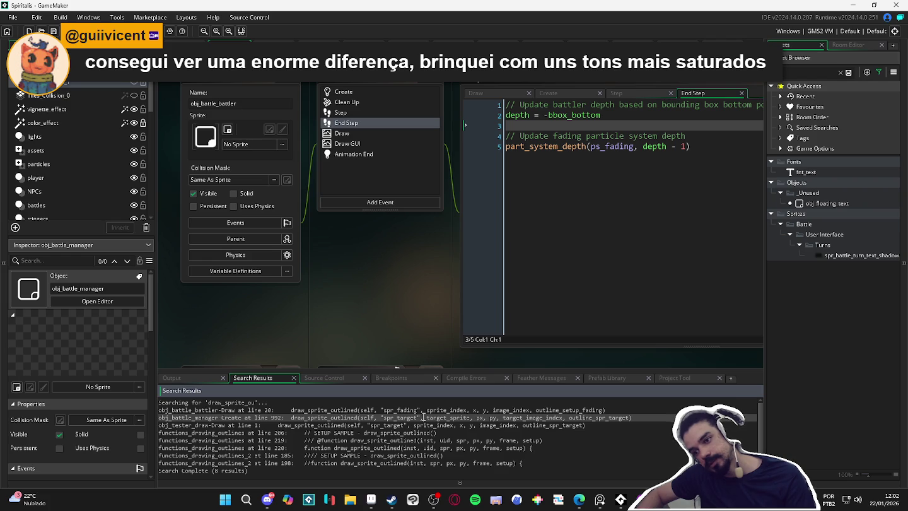
pyautogui.doubleClick(424, 417)
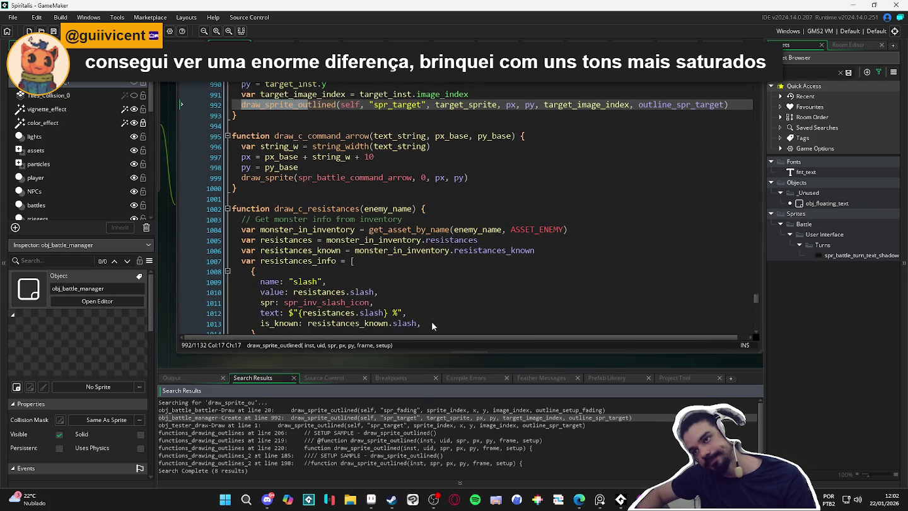
pyautogui.click(405, 232)
pyautogui.moveTo(406, 232)
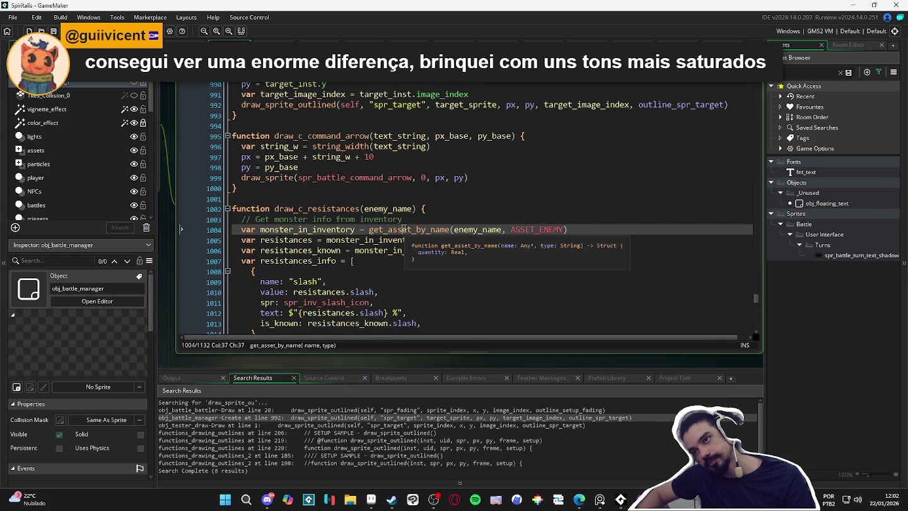
pyautogui.scroll(3, 405, 230)
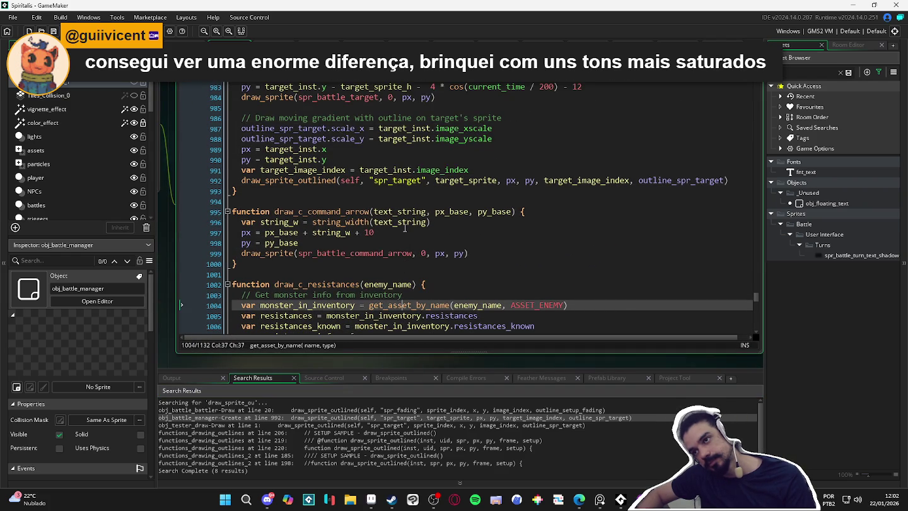
pyautogui.scroll(2, 404, 229)
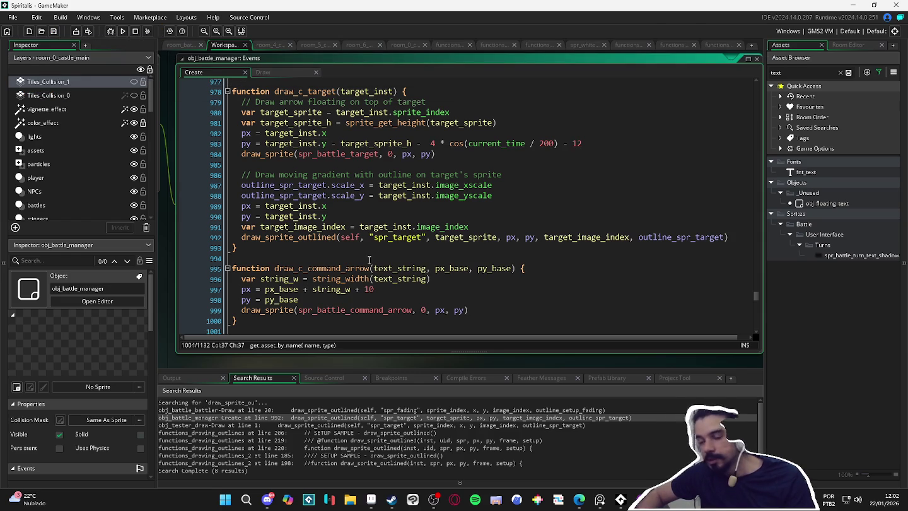
pyautogui.hotkey('ctrl', 'f')
pyautogui.write('draw_text_ou')
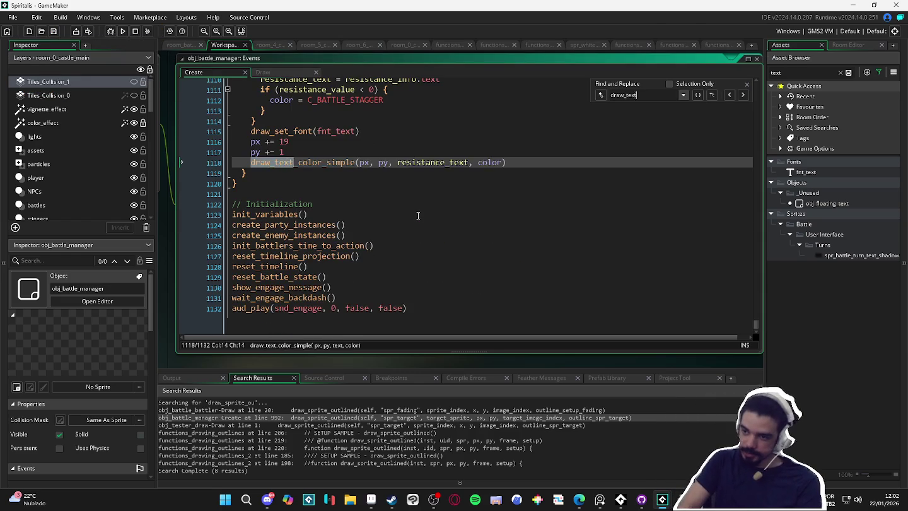
# Step: Jump from the line 676 draw_text_outlined call to its definition
pyautogui.press('Return')
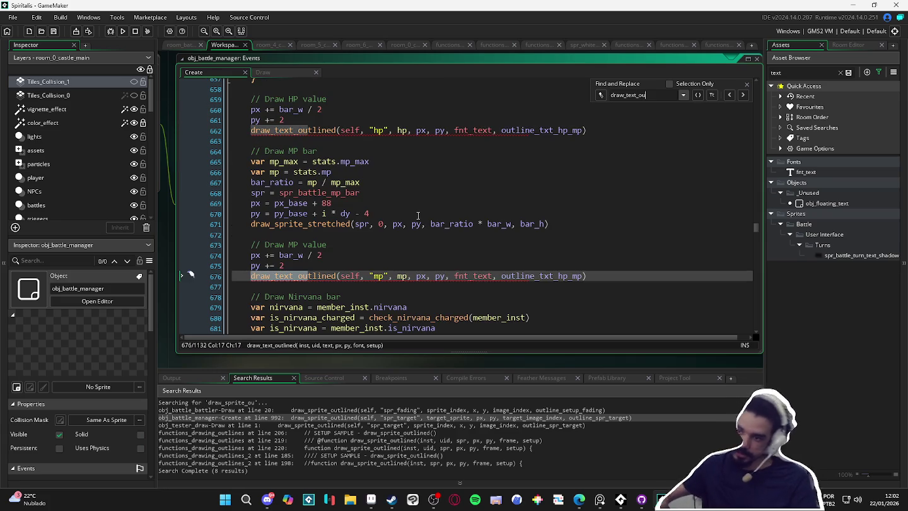
pyautogui.click(326, 276)
pyautogui.press('F12')
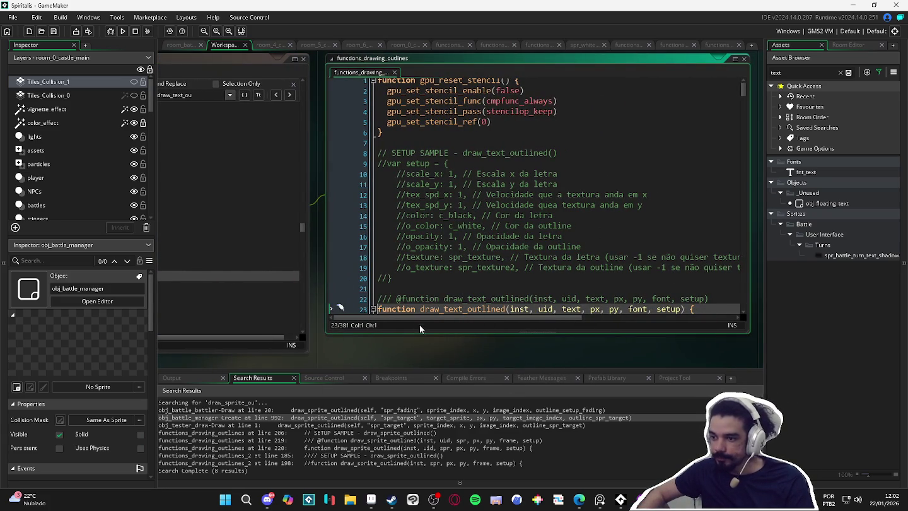
# Step: Find all draw_text_outlined uses project-wide and open the first obj_battle_indicator result
pyautogui.doubleClick(472, 307)
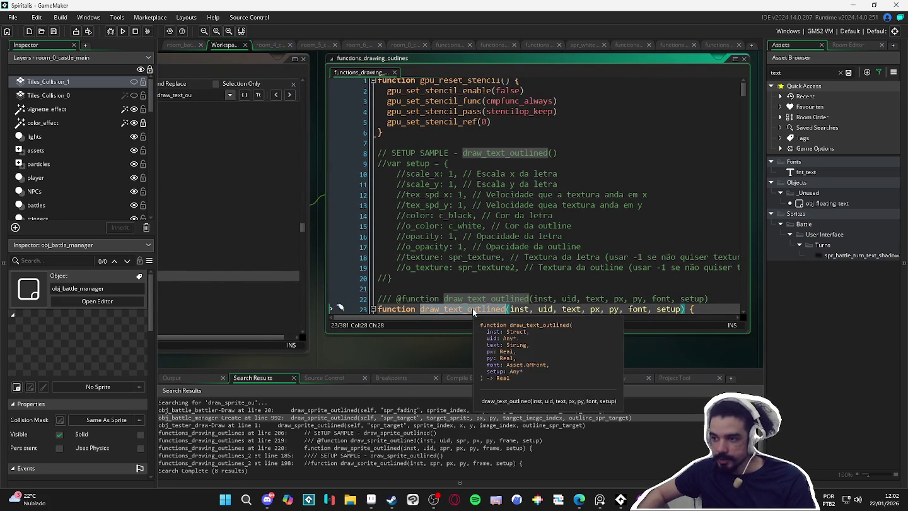
pyautogui.hotkey('ctrl', 'shift', 'f')
pyautogui.click(253, 127)
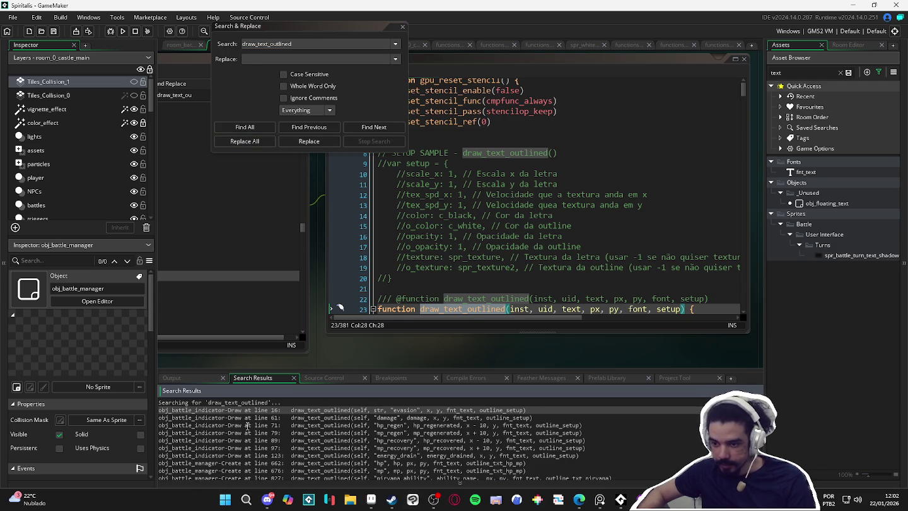
pyautogui.doubleClick(328, 410)
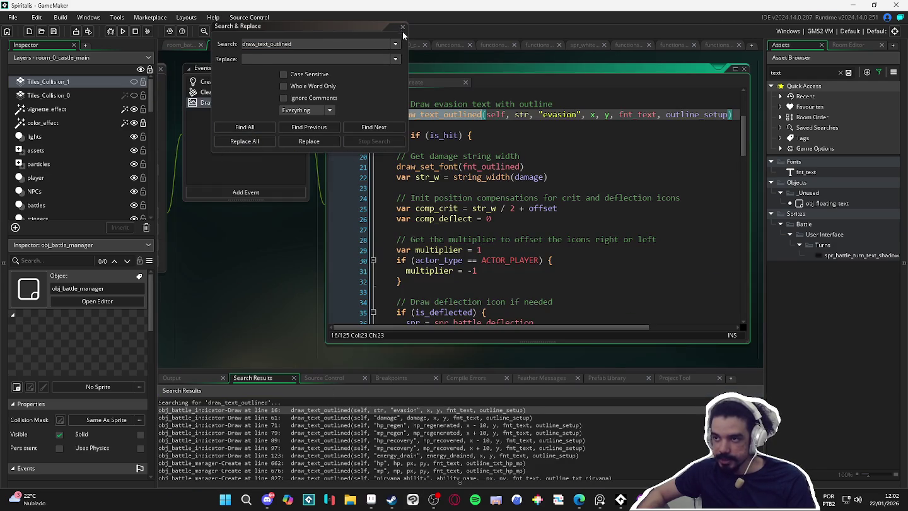
pyautogui.click(402, 25)
# Step: Change obj_battle_indicator's Draw event into a Draw Begin event
pyautogui.moveTo(292, 300)
pyautogui.mouseDown()
pyautogui.moveTo(539, 307)
pyautogui.moveTo(317, 296)
pyautogui.moveTo(421, 326)
pyautogui.mouseUp()
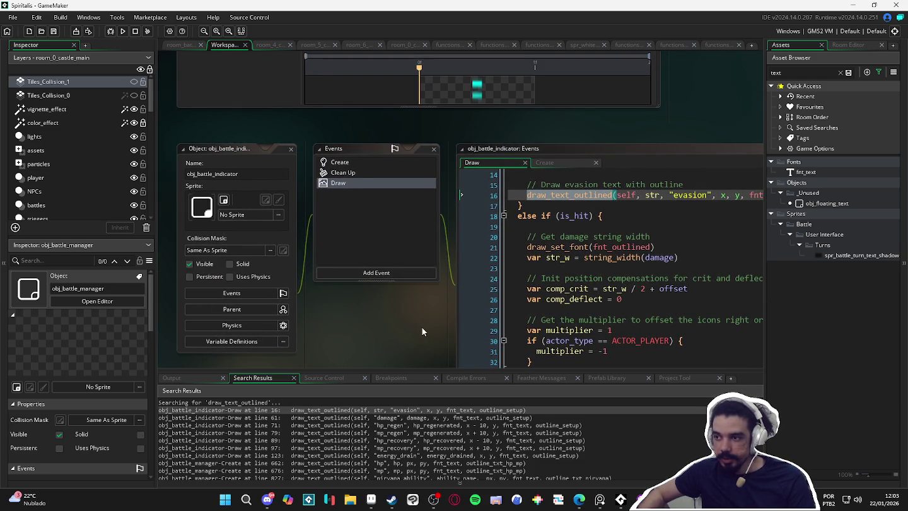
pyautogui.rightClick(336, 184)
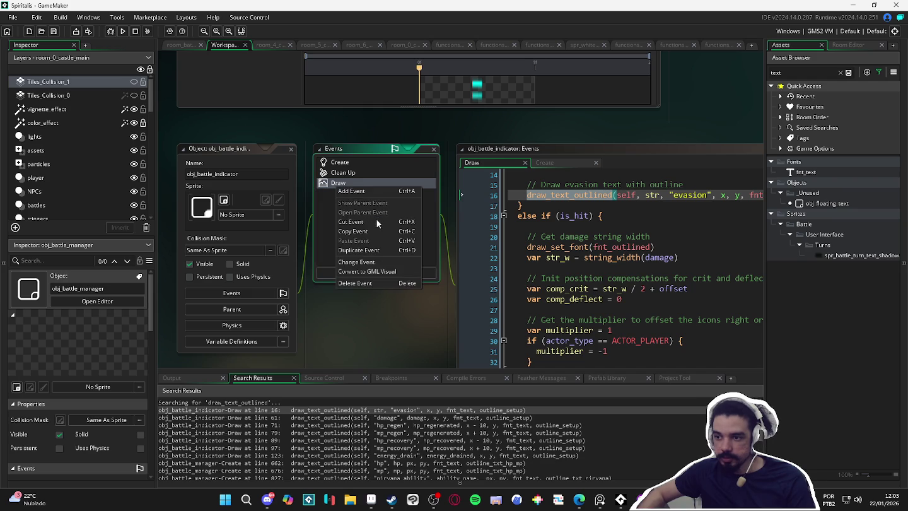
pyautogui.click(383, 262)
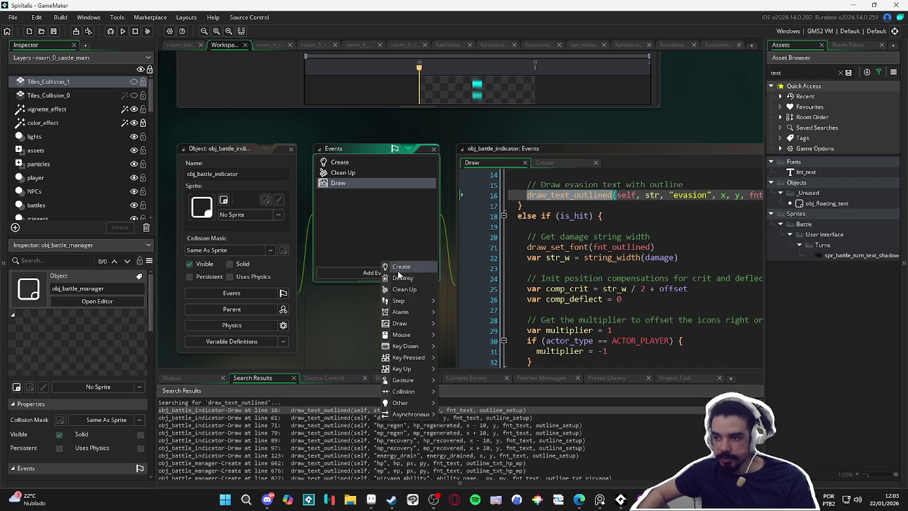
pyautogui.moveTo(411, 323)
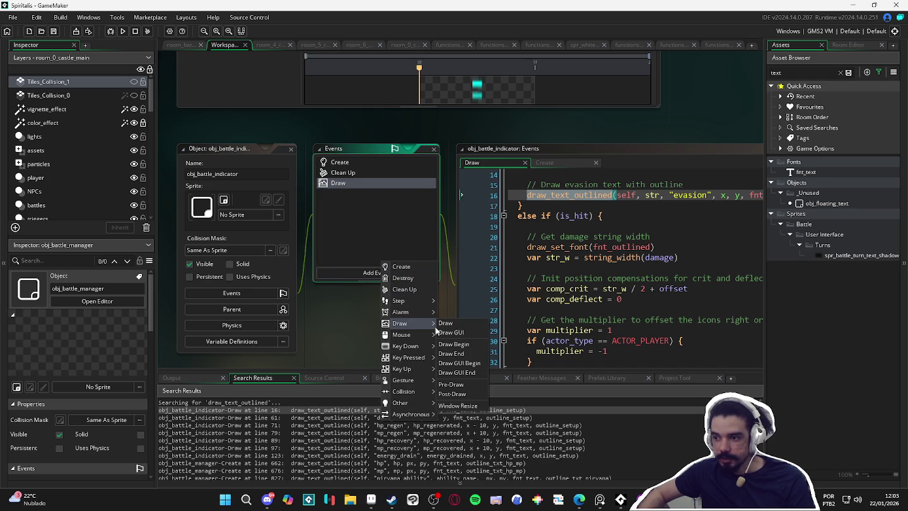
pyautogui.click(479, 344)
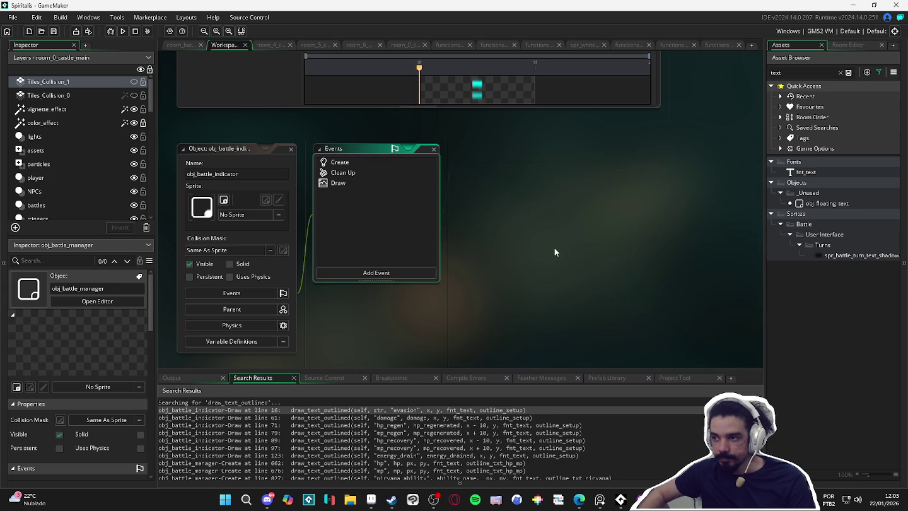
# Step: Check the indicator's now-empty Draw code, then switch to GitHub Desktop's uncommitted changes
pyautogui.click(343, 182)
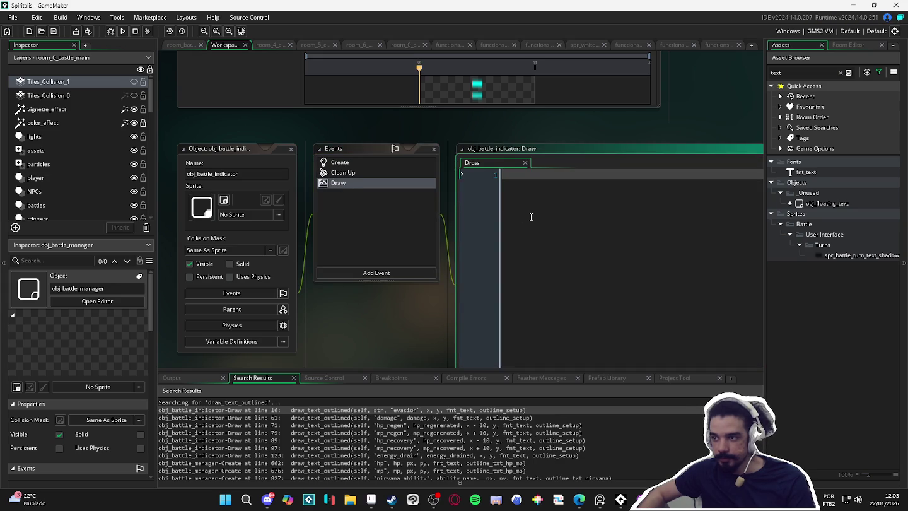
pyautogui.scroll(-3, 352, 203)
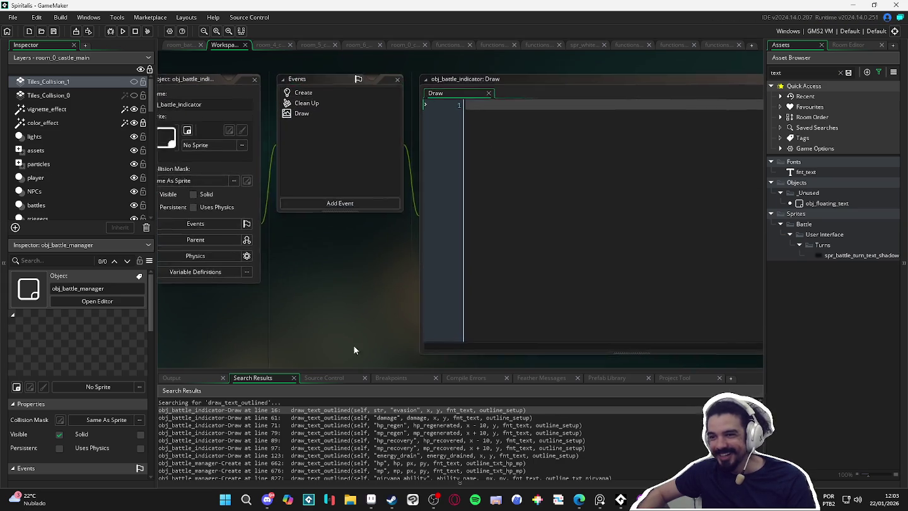
pyautogui.scroll(2, 390, 281)
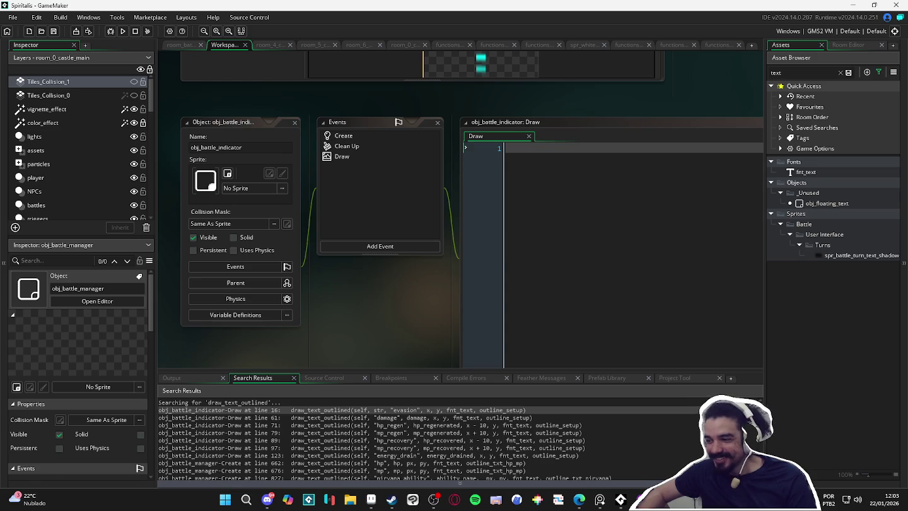
pyautogui.hotkey('alt', 'Tab')
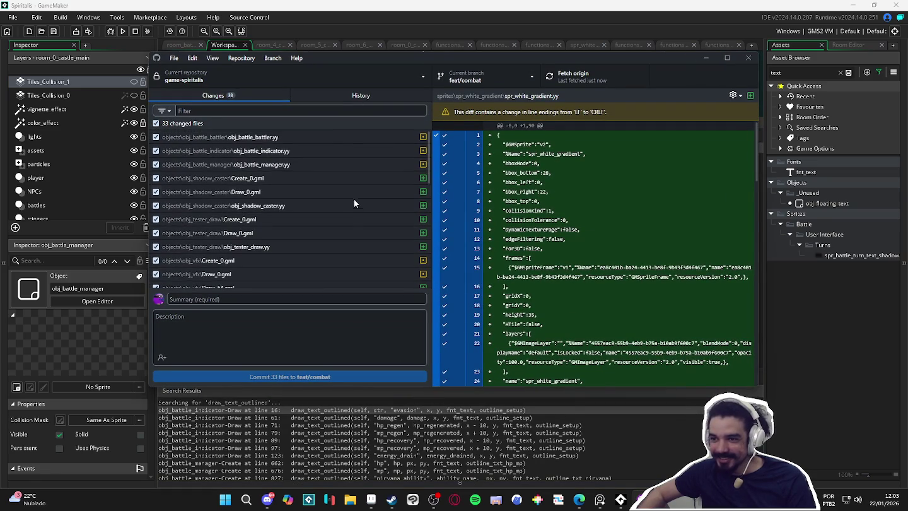
# Step: Discard changes to obj_battle_battler, obj_battle_indicator and obj_battle_manager .yy files, then reload GameMaker
pyautogui.moveTo(444, 59)
pyautogui.mouseDown()
pyautogui.moveTo(592, 346)
pyautogui.moveTo(560, 66)
pyautogui.mouseUp()
pyautogui.click(395, 162)
pyautogui.keyDown('shift'); pyautogui.click(395, 171); pyautogui.keyUp('shift')
pyautogui.rightClick(391, 176)
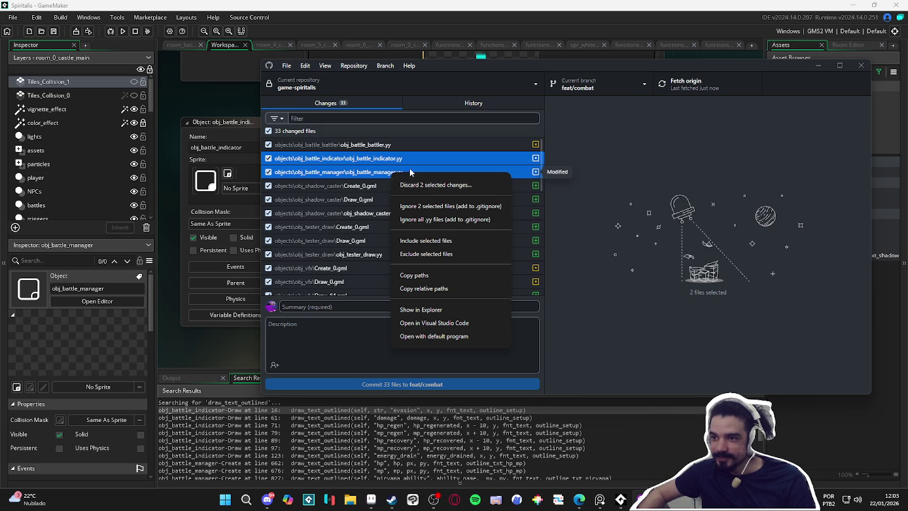
pyautogui.click(387, 147)
pyautogui.keyDown('shift'); pyautogui.click(377, 175); pyautogui.keyUp('shift')
pyautogui.rightClick(378, 175)
pyautogui.click(411, 187)
pyautogui.click(578, 278)
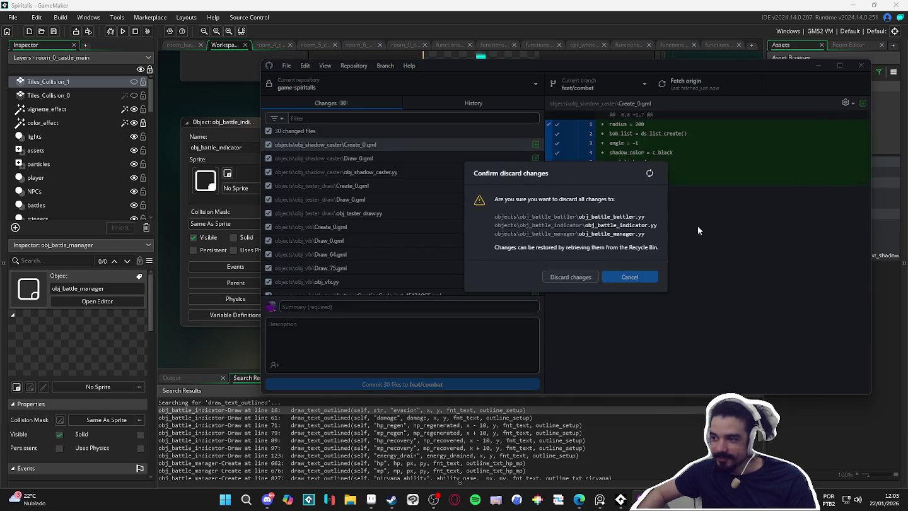
pyautogui.click(817, 65)
pyautogui.click(516, 342)
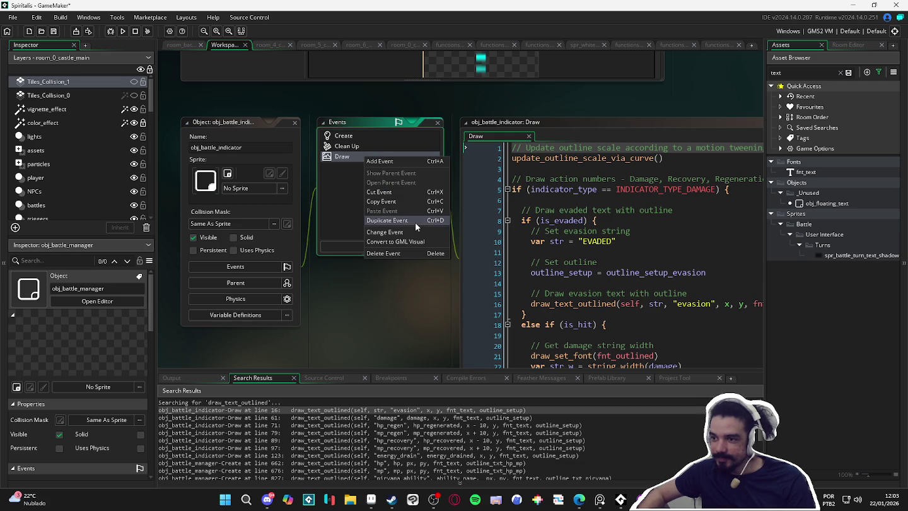
# Step: Duplicate obj_battle_indicator's Draw event as a Draw Begin event
pyautogui.click(415, 222)
pyautogui.moveTo(454, 285)
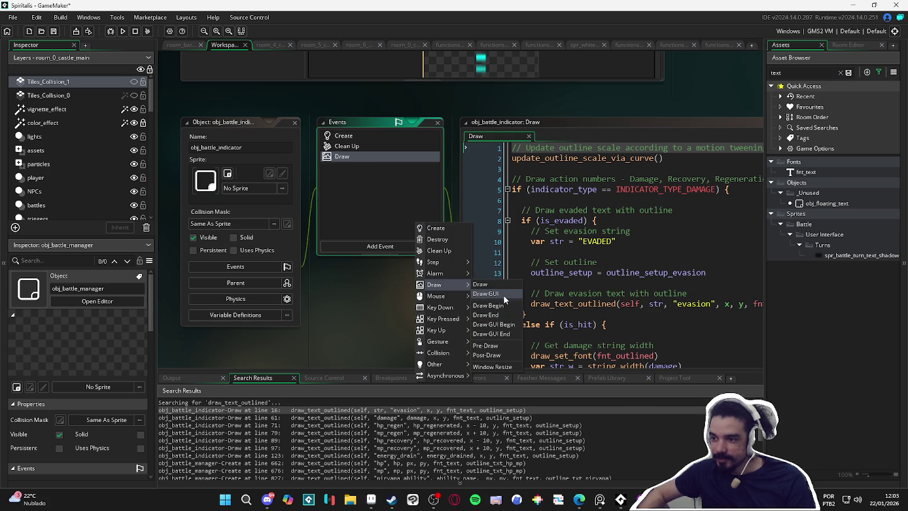
pyautogui.click(514, 305)
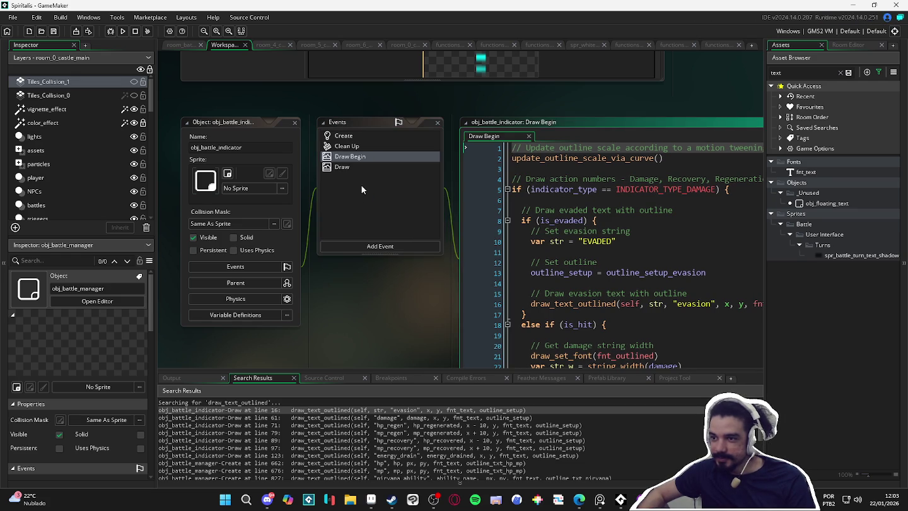
# Step: Comment out all of the Draw event's code
pyautogui.click(355, 168)
pyautogui.hotkey('ctrl', 'a')
pyautogui.hotkey('ctrl', 'k')
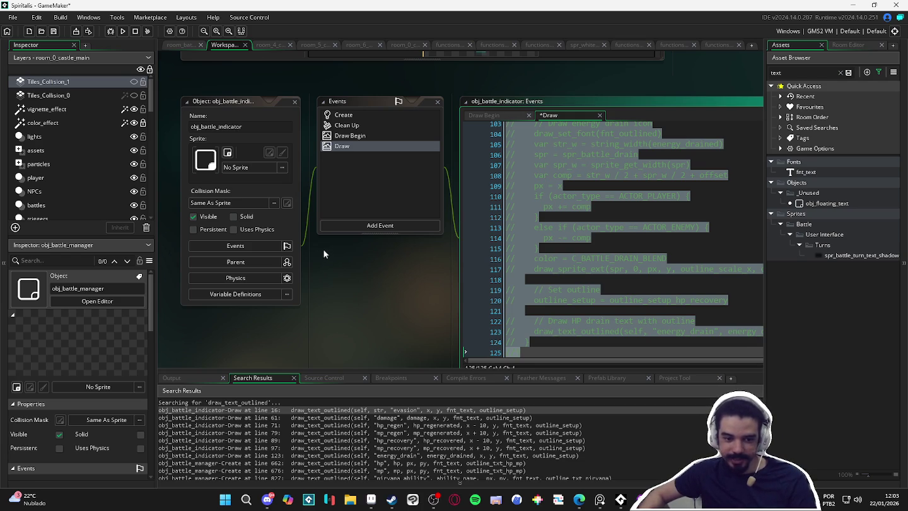
pyautogui.click(577, 190)
pyautogui.scroll(12, 580, 189)
pyautogui.scroll(15, 582, 187)
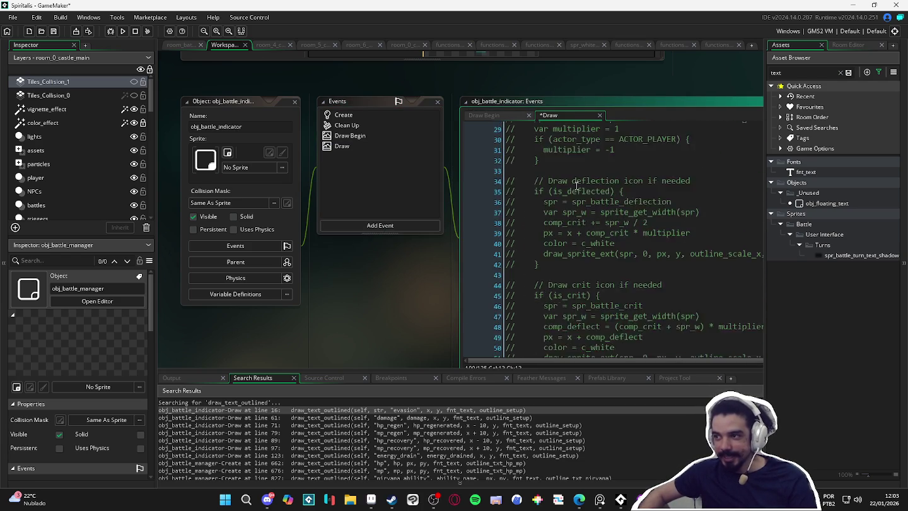
# Step: Open the Draw Begin code and run the game with F5
pyautogui.click(398, 147)
pyautogui.click(381, 136)
pyautogui.press('F5')
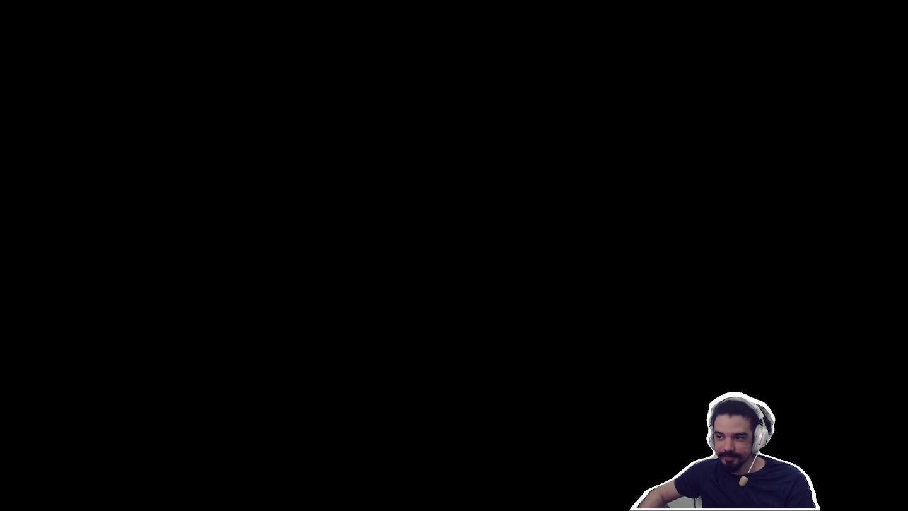
# Step: Have each party member attack a Sloth Blob, then return to the Draw Begin event
pyautogui.press('Return')
pyautogui.press('Return')
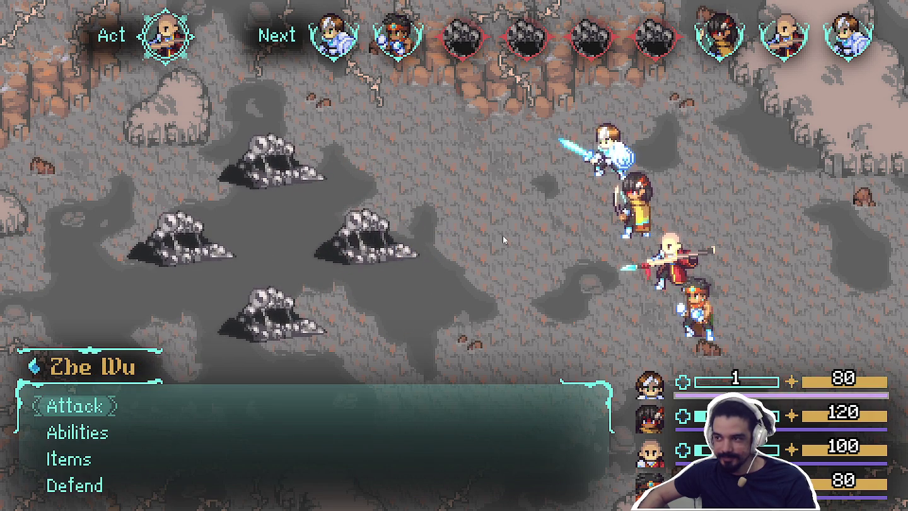
pyautogui.press('Return')
pyautogui.press('Return')
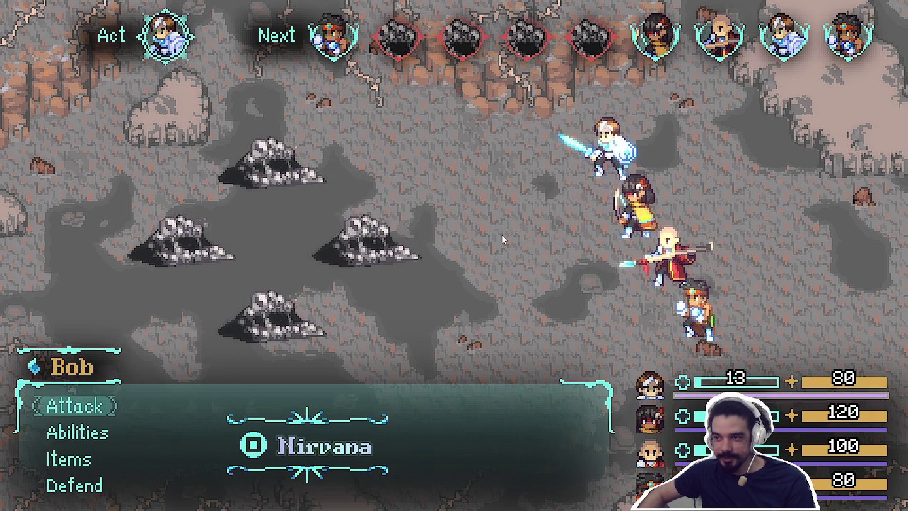
pyautogui.press('Return')
pyautogui.press('Return')
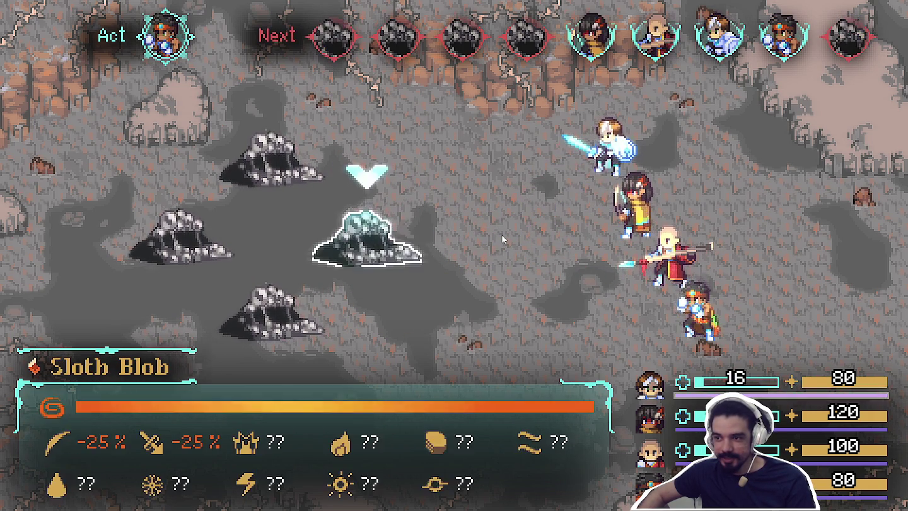
pyautogui.press('Return')
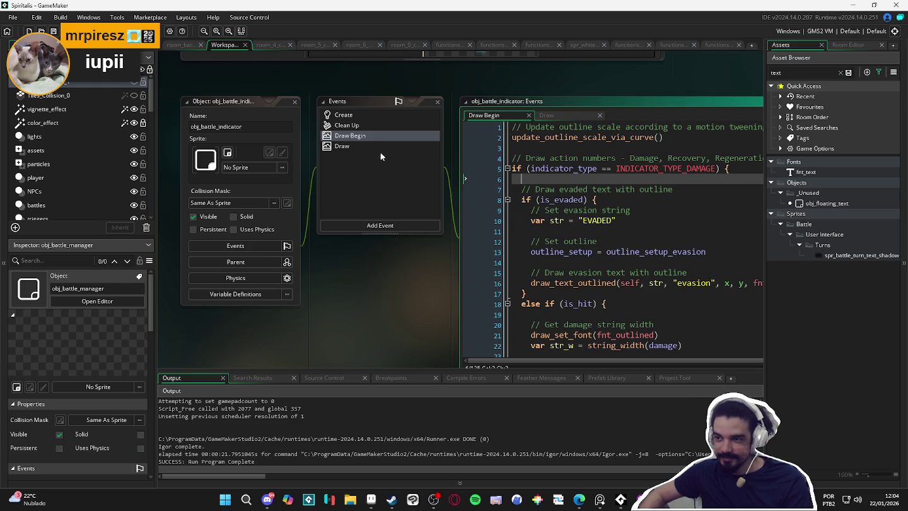
pyautogui.rightClick(361, 136)
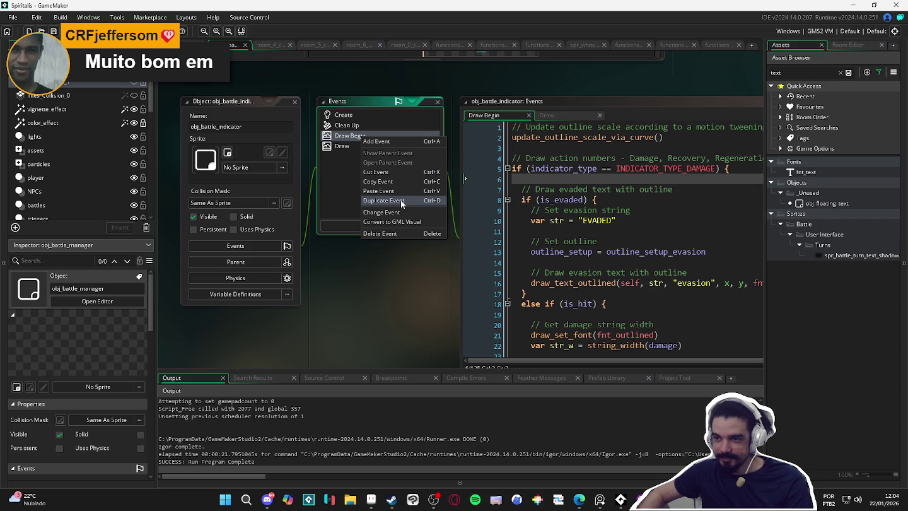
# Step: Duplicate the Draw Begin event as a Draw End event
pyautogui.click(401, 201)
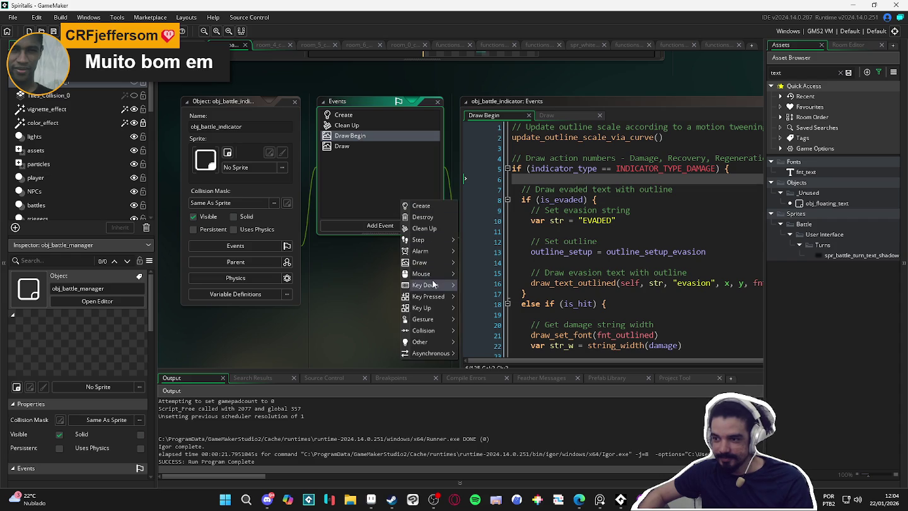
pyautogui.moveTo(437, 266)
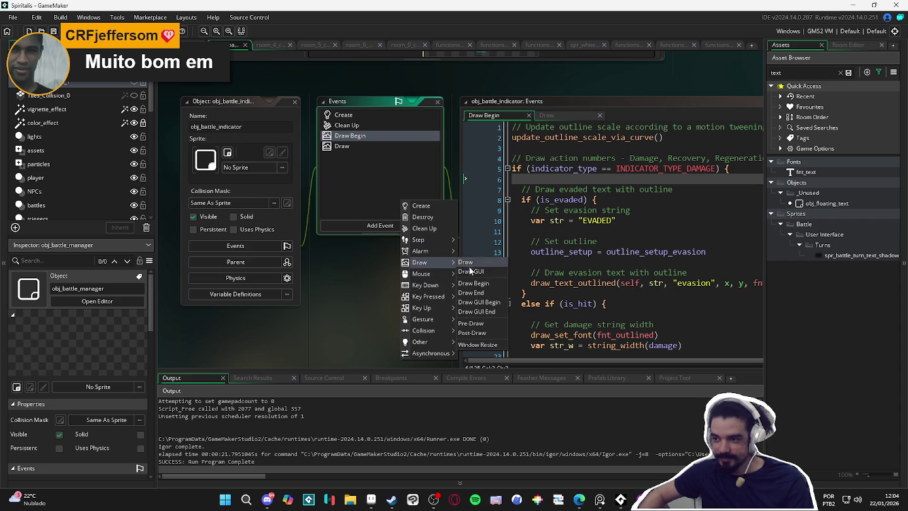
pyautogui.click(492, 294)
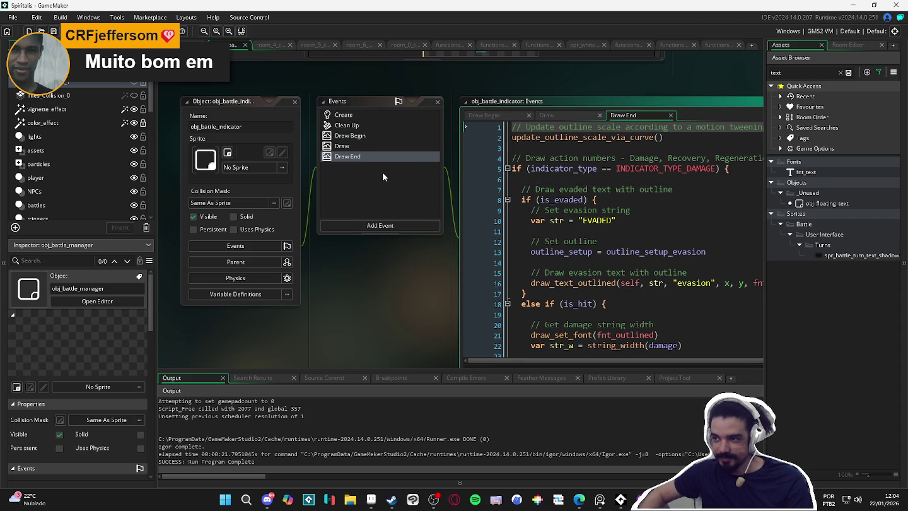
# Step: Comment out all the Draw Begin code and rerun the game with F5
pyautogui.hotkey('ctrl', 'a')
pyautogui.hotkey('ctrl', 'k')
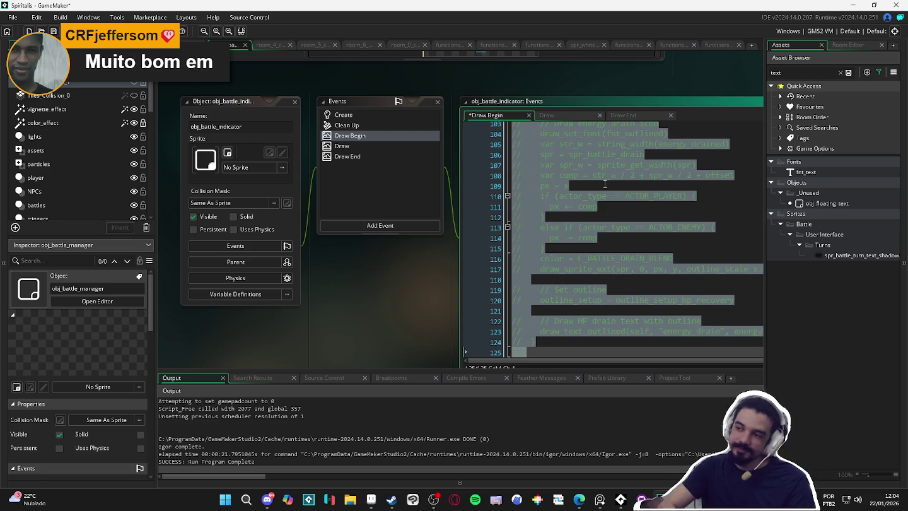
pyautogui.click(370, 156)
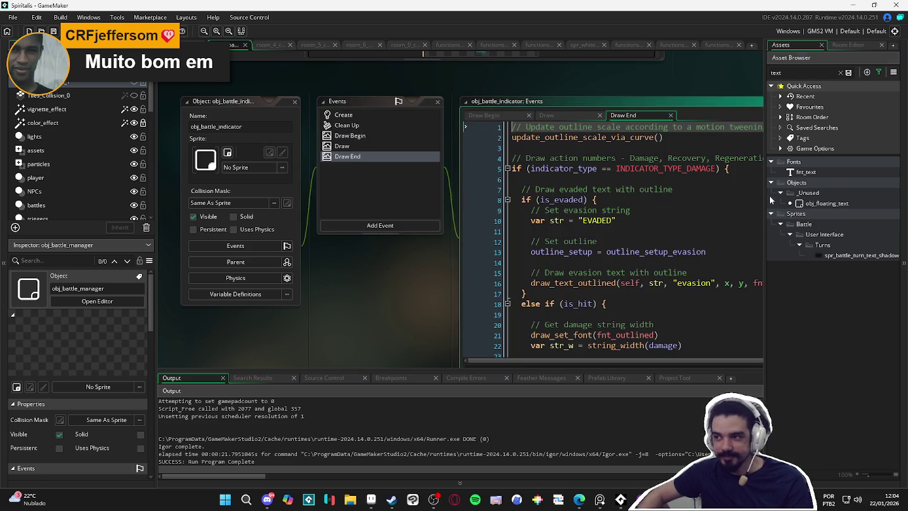
pyautogui.click(686, 199)
pyautogui.press('F5')
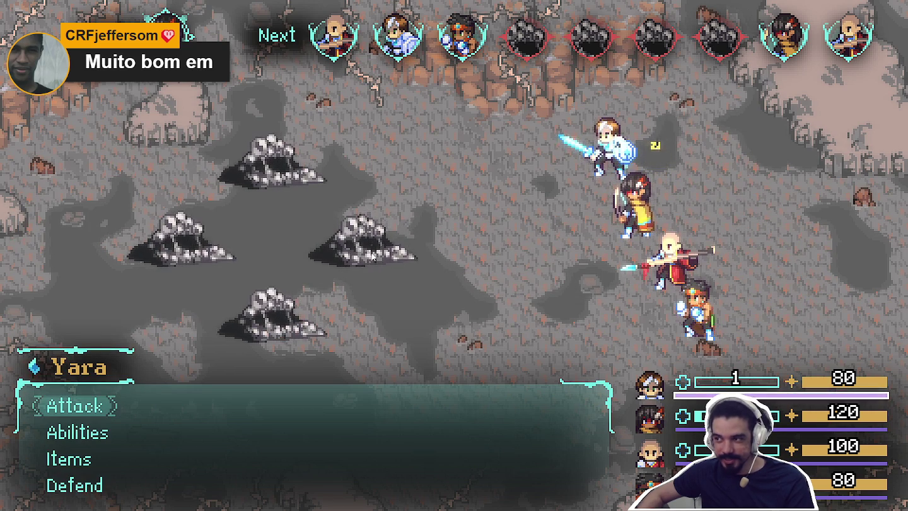
# Step: Attack the Sloth Blobs with Yara and Zhe Wu, bringing up the 11 and 10 damage numbers
pyautogui.press('Return')
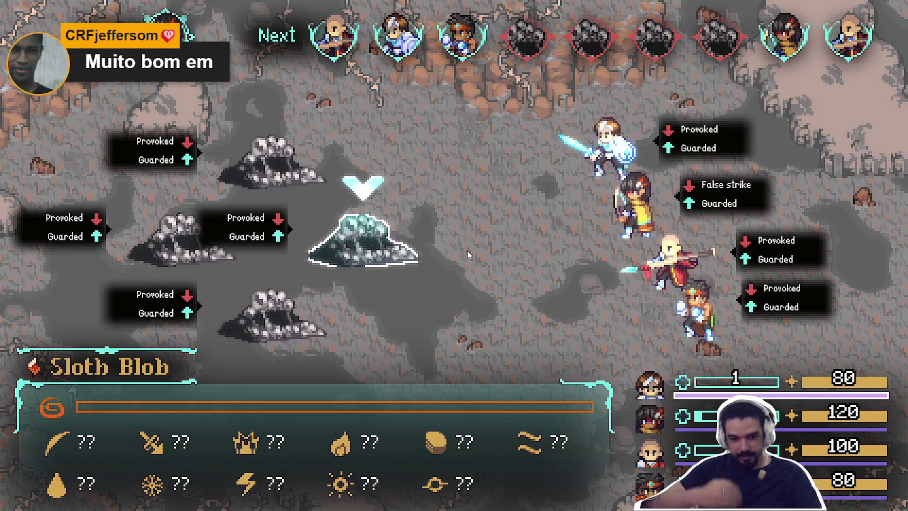
pyautogui.press('Return')
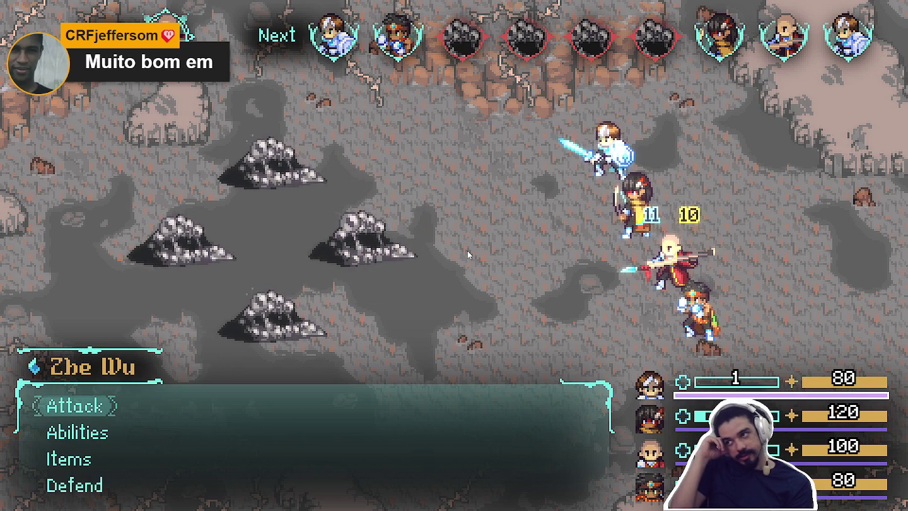
pyautogui.press('Return')
pyautogui.press('Return')
pyautogui.press('Return')
pyautogui.press('Return')
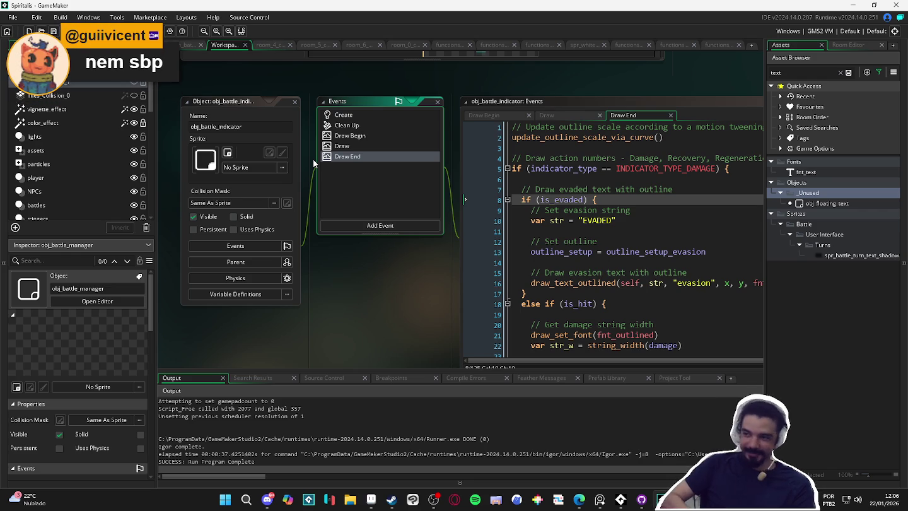
# Step: Uncomment all of obj_battle_indicator's Draw event code
pyautogui.click(364, 137)
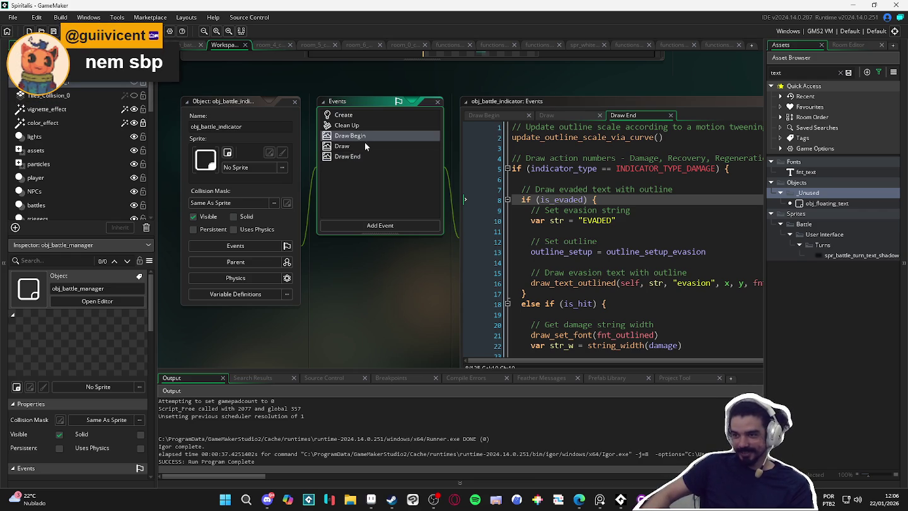
pyautogui.click(364, 145)
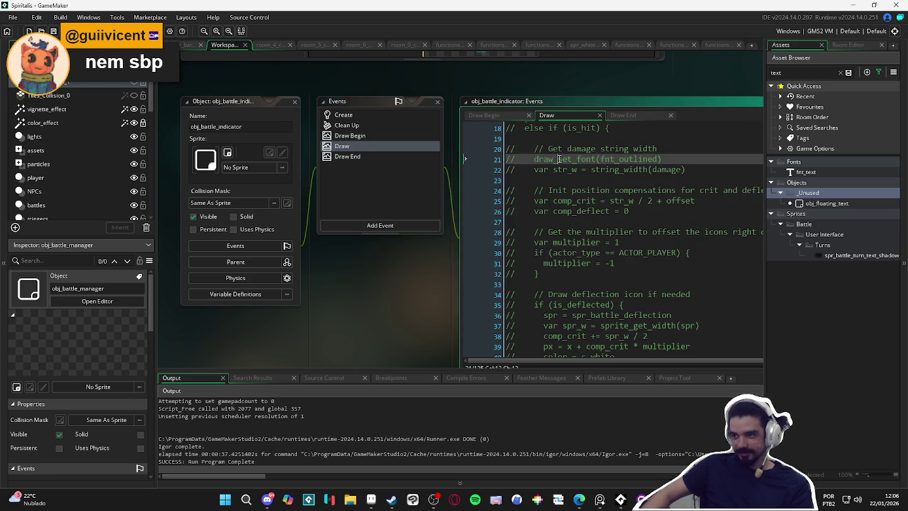
pyautogui.hotkey('ctrl', 'a')
pyautogui.hotkey('ctrl', 'shift', 'k')
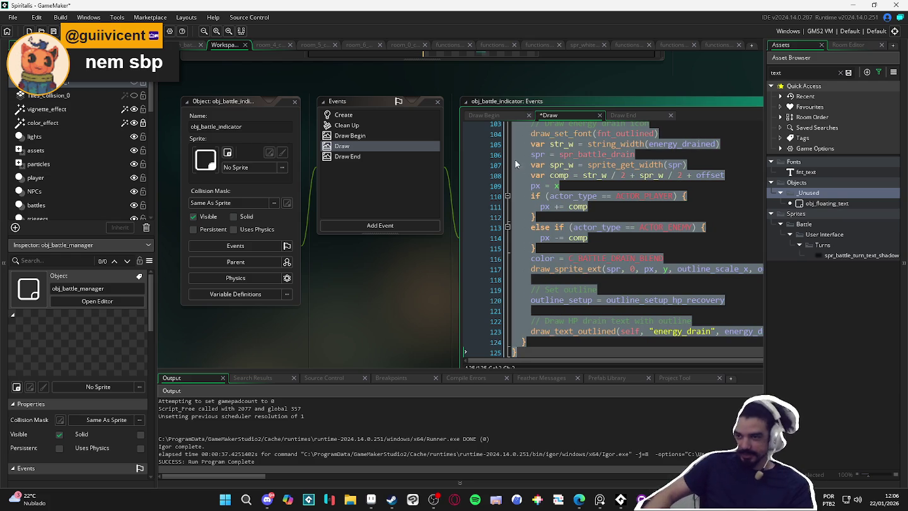
# Step: Delete the Draw End and Draw Begin events, confirming each deletion
pyautogui.click(363, 155)
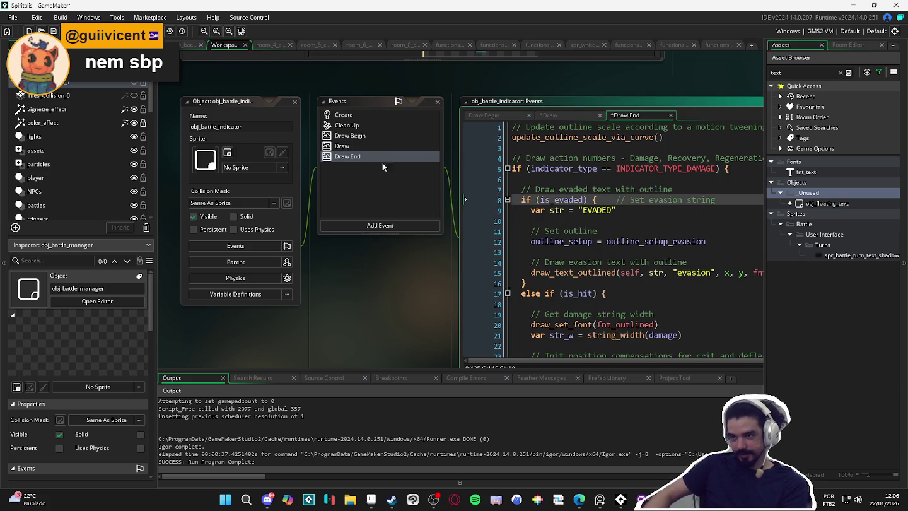
pyautogui.press('Delete')
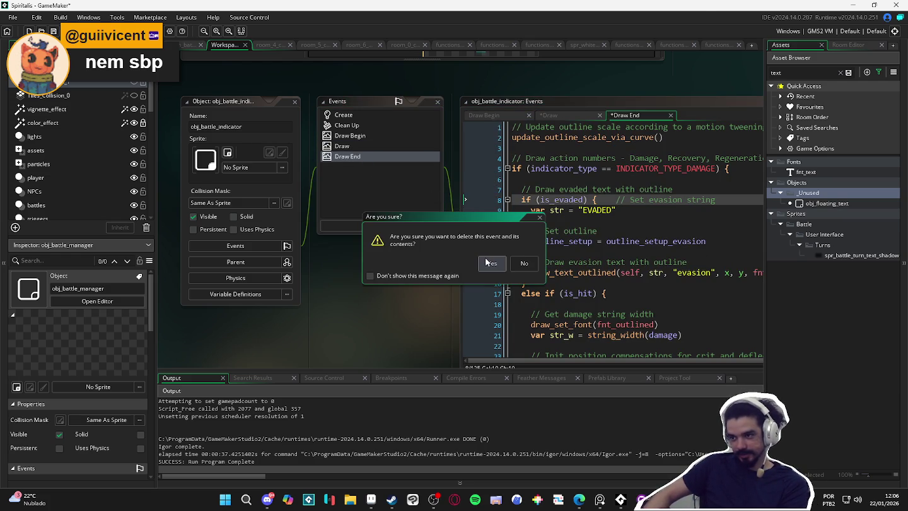
pyautogui.press('Return')
pyautogui.click(359, 134)
pyautogui.press('Delete')
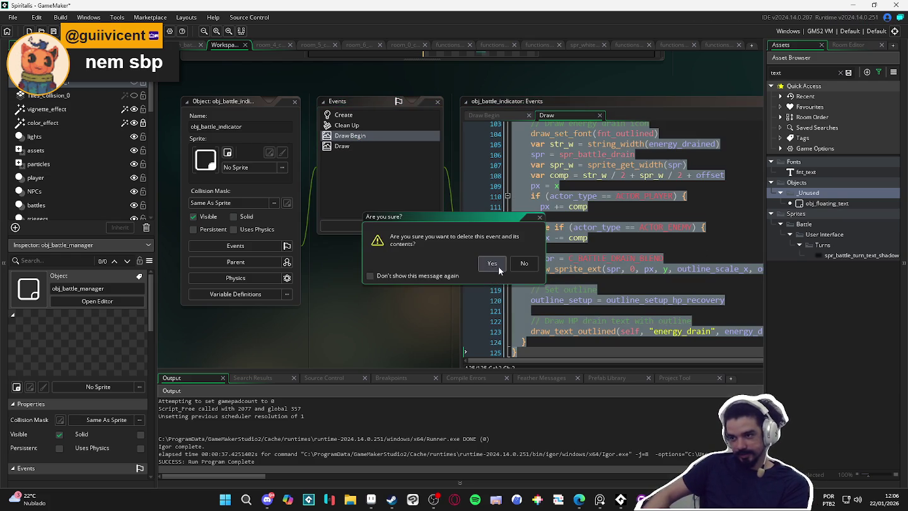
pyautogui.press('Return')
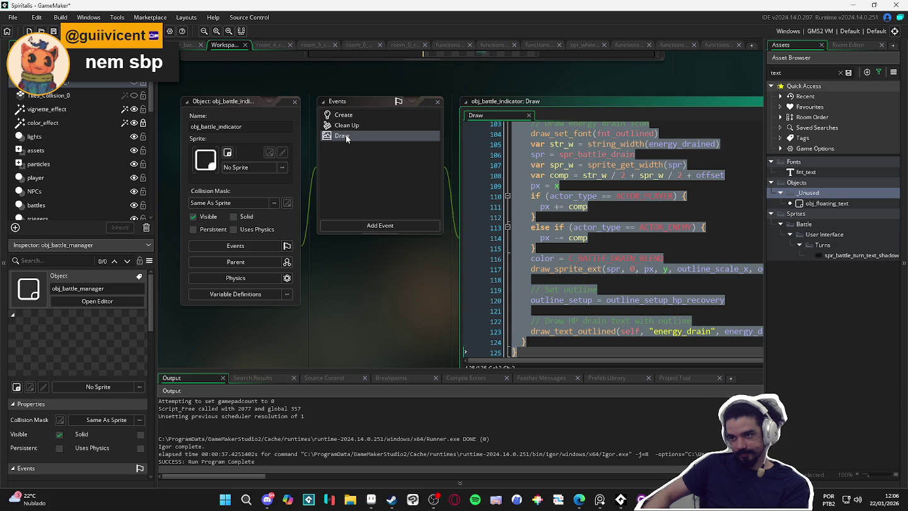
# Step: Review the Clean Up and Create code, then return to the Draw code and clear its selection
pyautogui.click(346, 126)
pyautogui.click(345, 134)
pyautogui.click(346, 128)
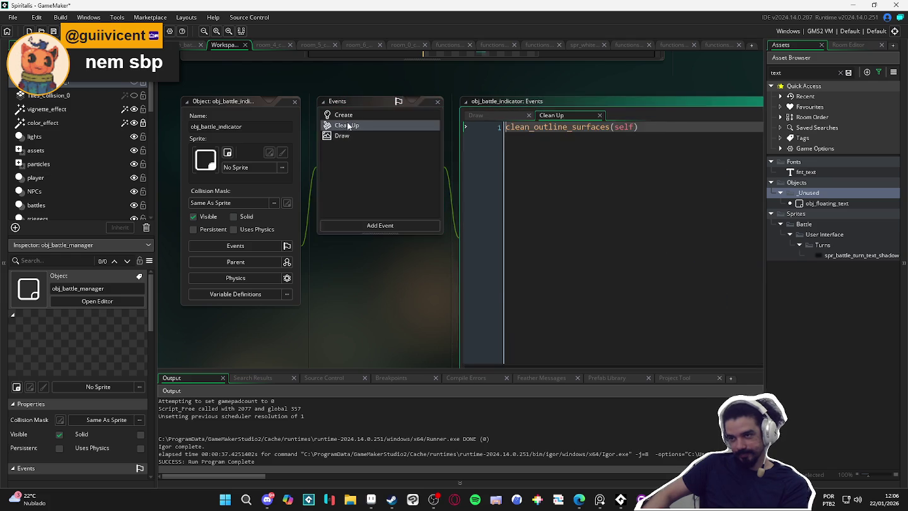
pyautogui.click(347, 116)
pyautogui.click(344, 135)
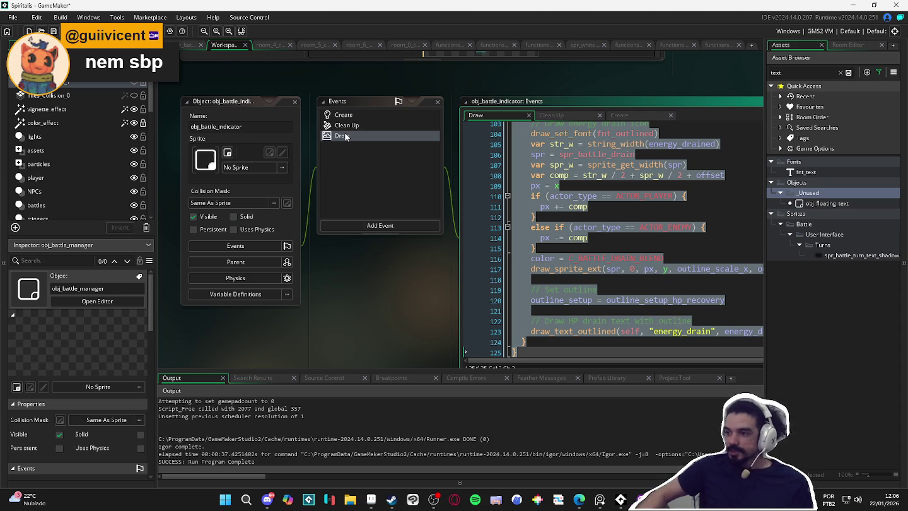
pyautogui.click(682, 314)
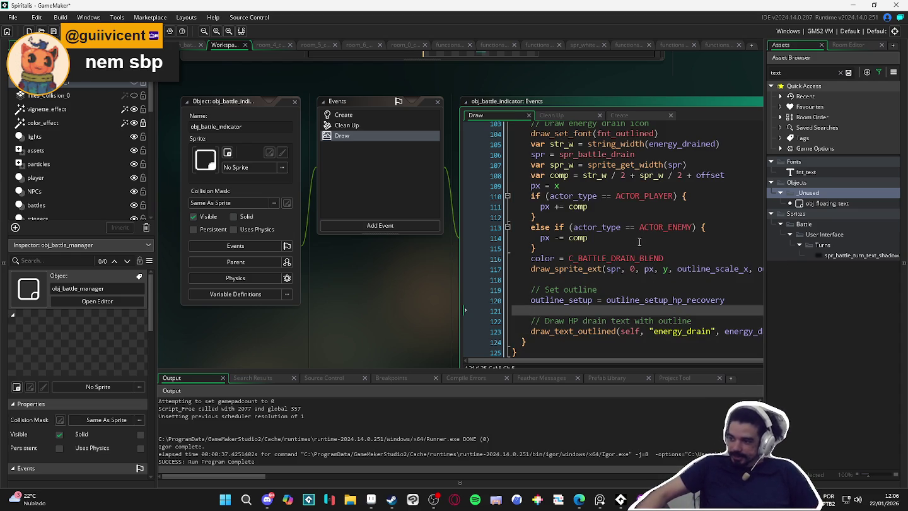
pyautogui.click(655, 105)
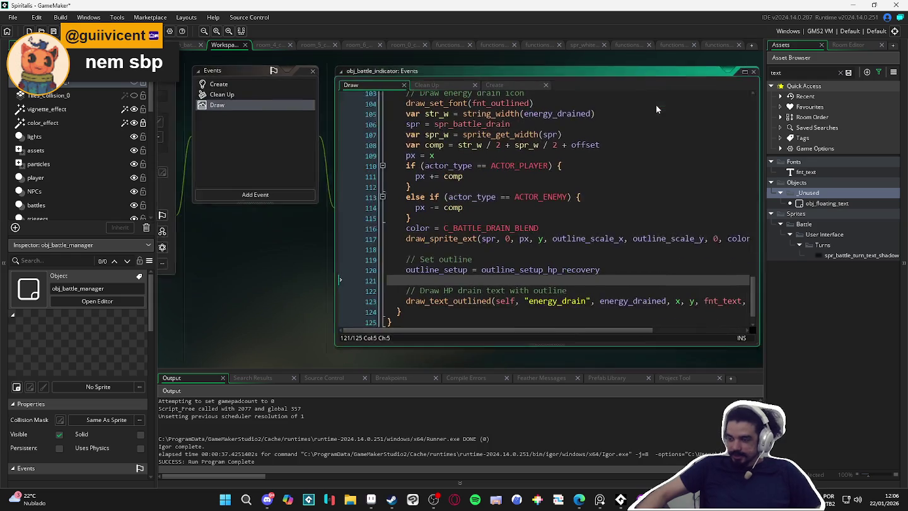
pyautogui.moveTo(451, 298)
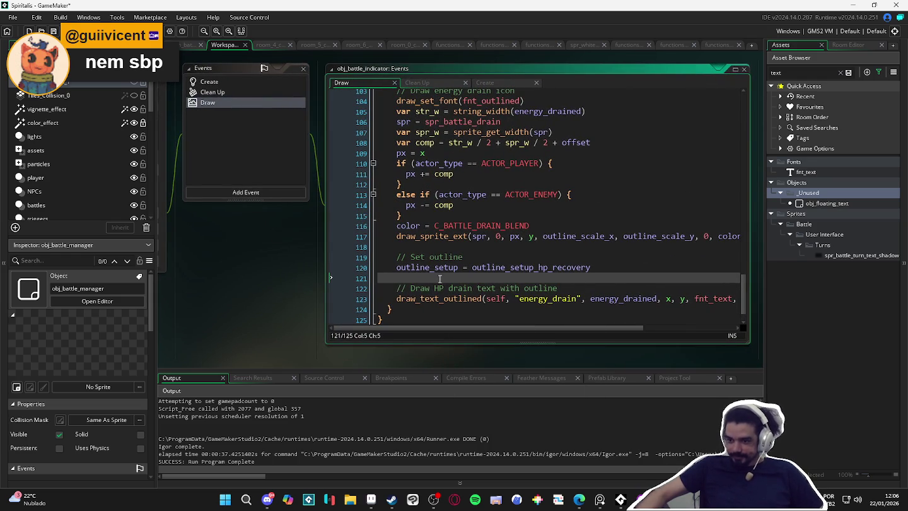
# Step: Search the whole project for draw_sprite_outlined, listing its 8 occurrences
pyautogui.hotkey('ctrl', 'shift', 'f')
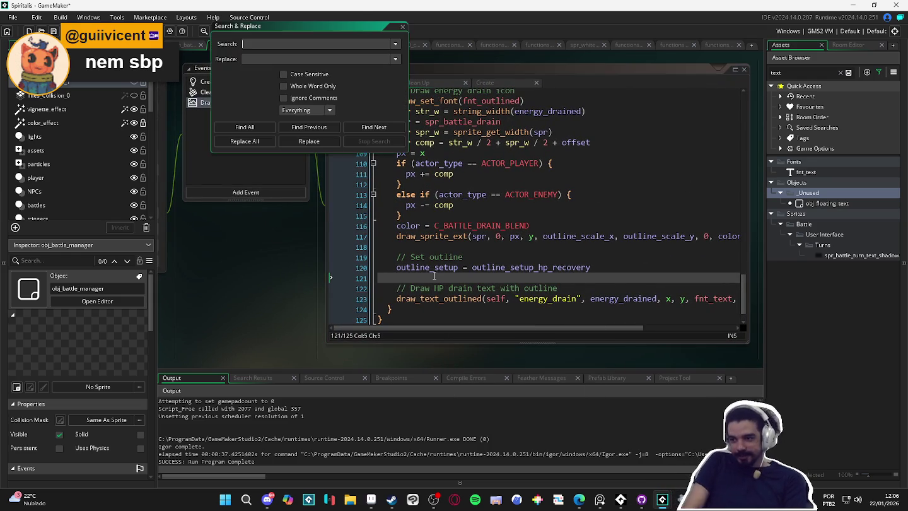
pyautogui.write('draw_sprite_outlined')
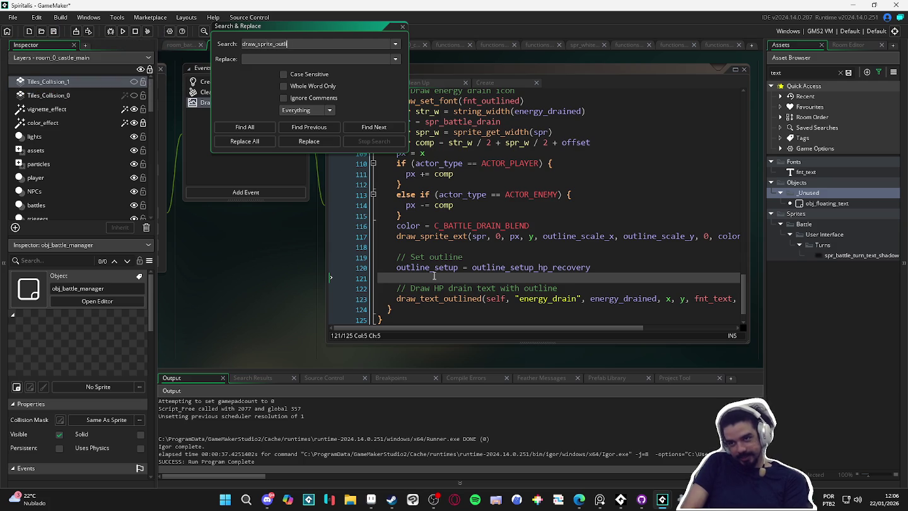
pyautogui.press('Return')
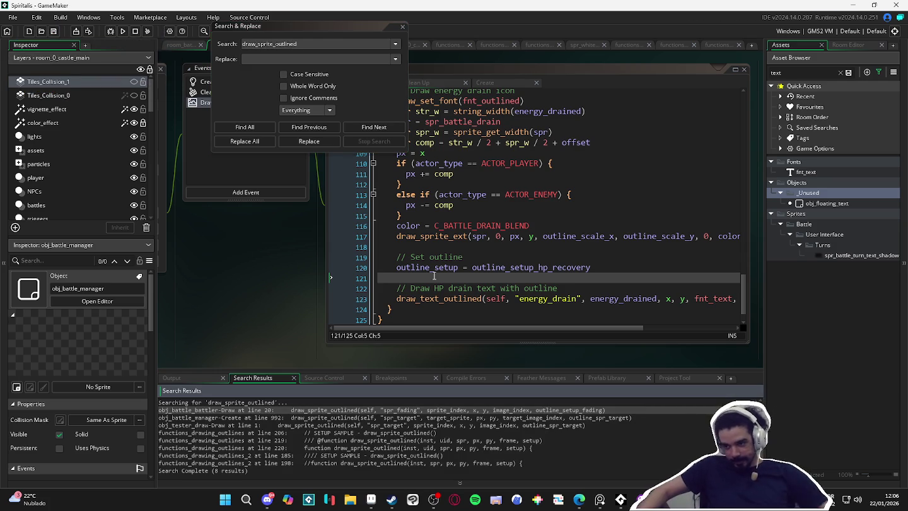
pyautogui.click(402, 26)
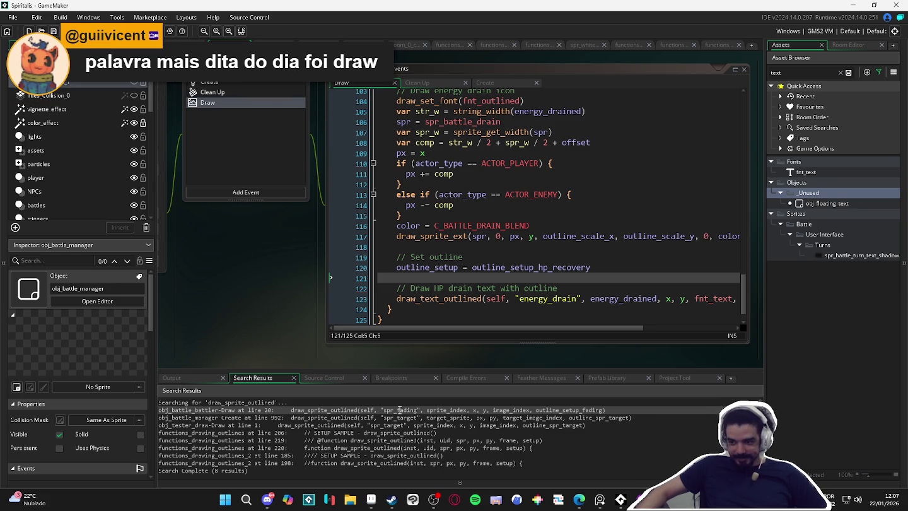
# Step: Inspect obj_battle_battler's Draw match at line 20, then jump to the draw_sprite_outlined definition
pyautogui.doubleClick(398, 410)
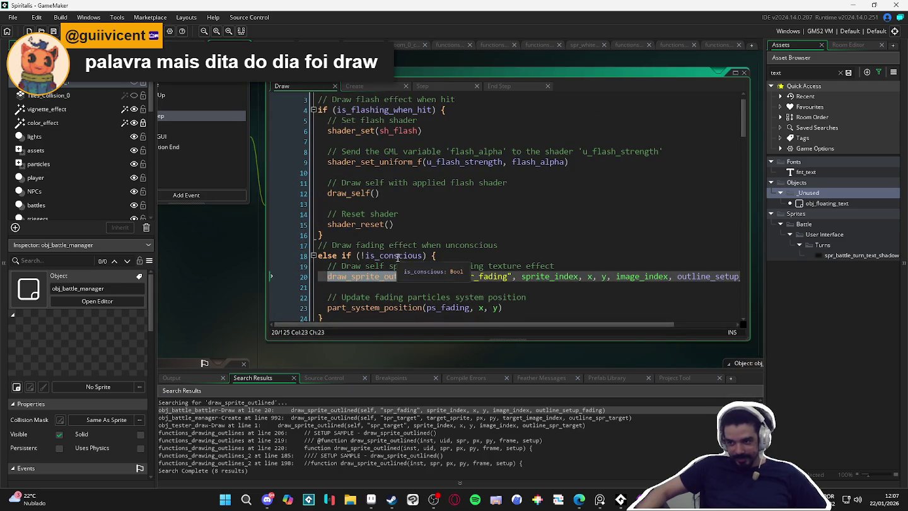
pyautogui.scroll(-2, 472, 284)
pyautogui.click(437, 258)
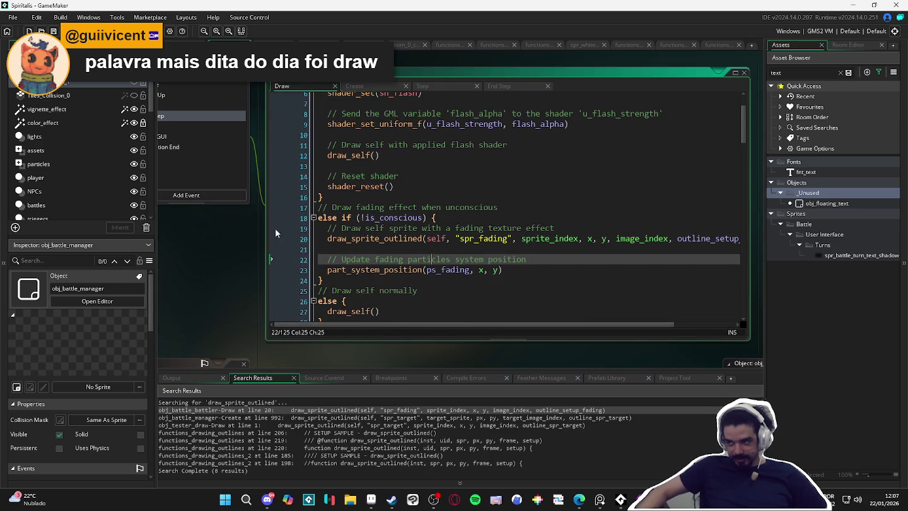
pyautogui.moveTo(505, 325)
pyautogui.mouseDown()
pyautogui.moveTo(558, 339)
pyautogui.moveTo(496, 326)
pyautogui.mouseUp()
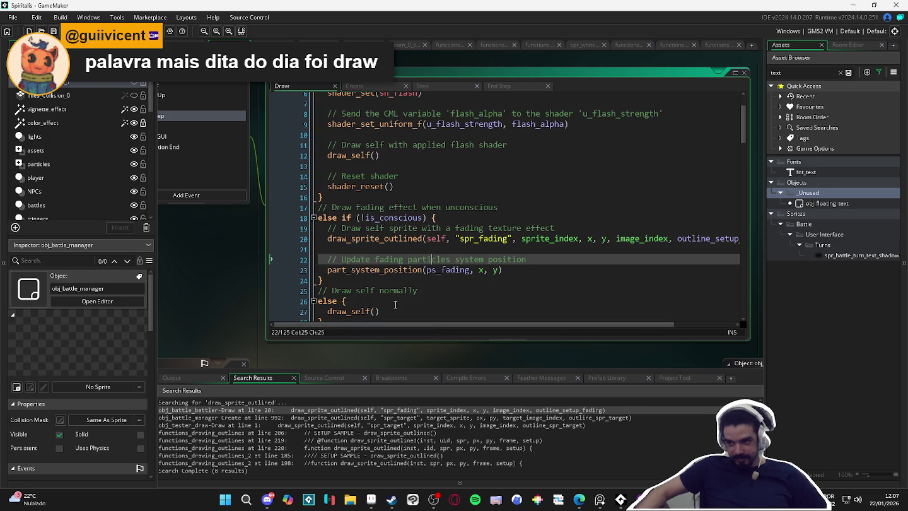
pyautogui.moveTo(412, 324); pyautogui.dragTo(546, 343)
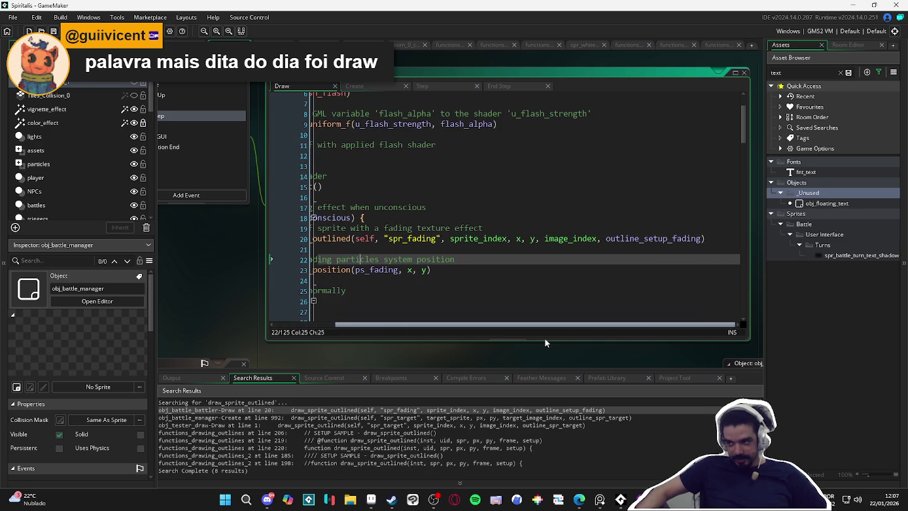
pyautogui.moveTo(509, 334)
pyautogui.mouseDown()
pyautogui.moveTo(356, 328)
pyautogui.moveTo(450, 332)
pyautogui.moveTo(390, 325)
pyautogui.mouseUp()
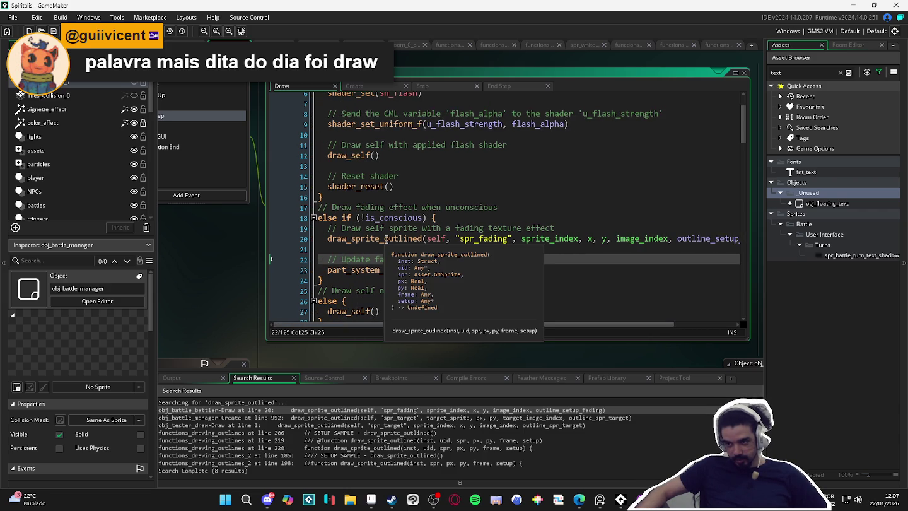
pyautogui.middleClick(385, 240)
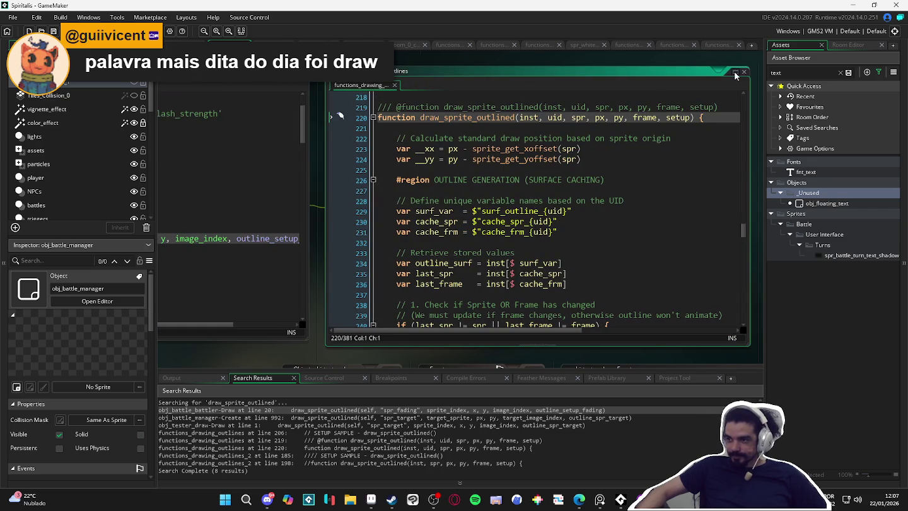
# Step: Maximize functions_drawing_outlines and browse draw_sprite_outlined down to the stencil drawing code near line 309
pyautogui.click(734, 74)
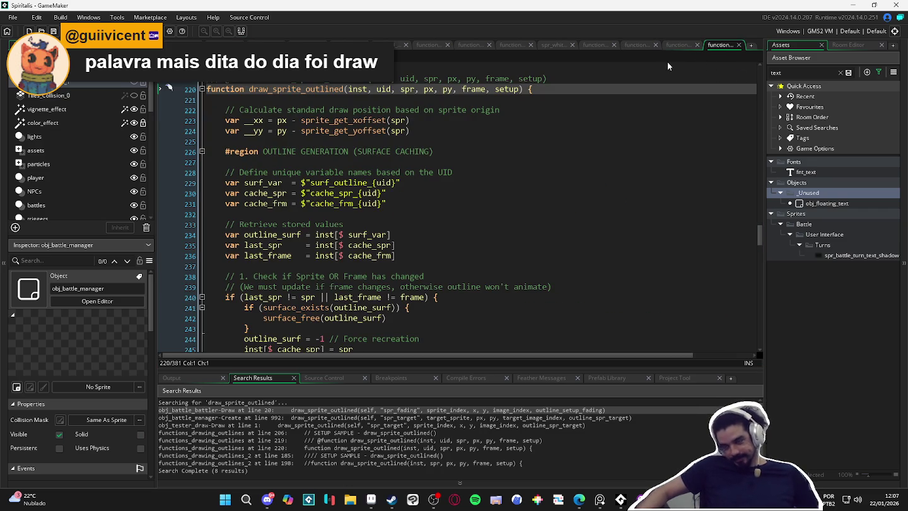
pyautogui.scroll(-7, 548, 284)
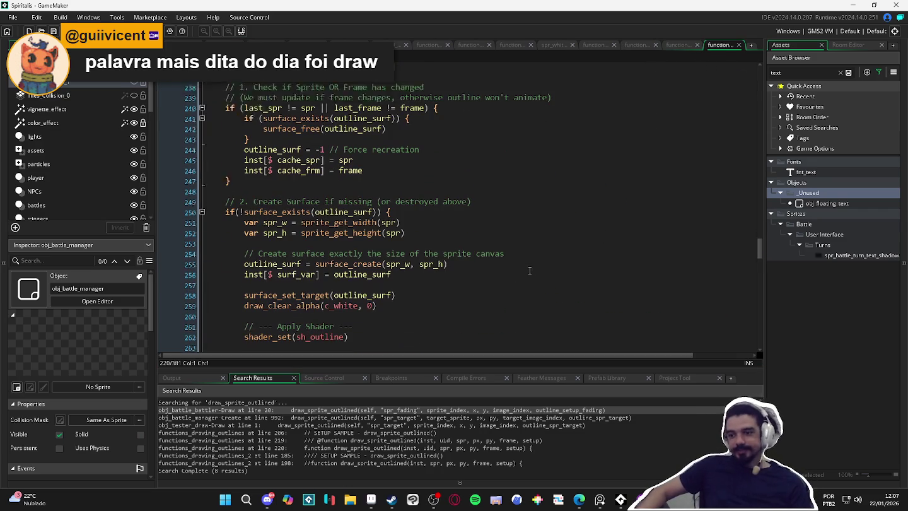
pyautogui.scroll(-3, 528, 256)
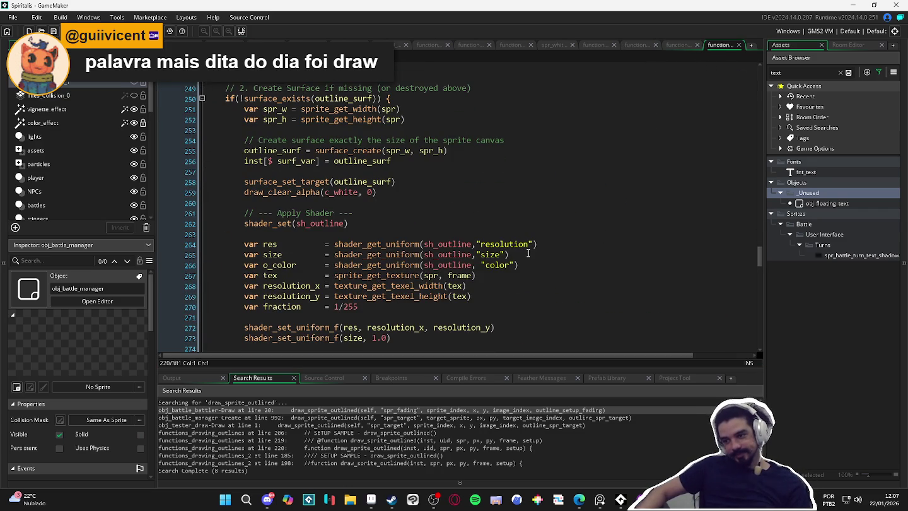
pyautogui.scroll(-3, 528, 253)
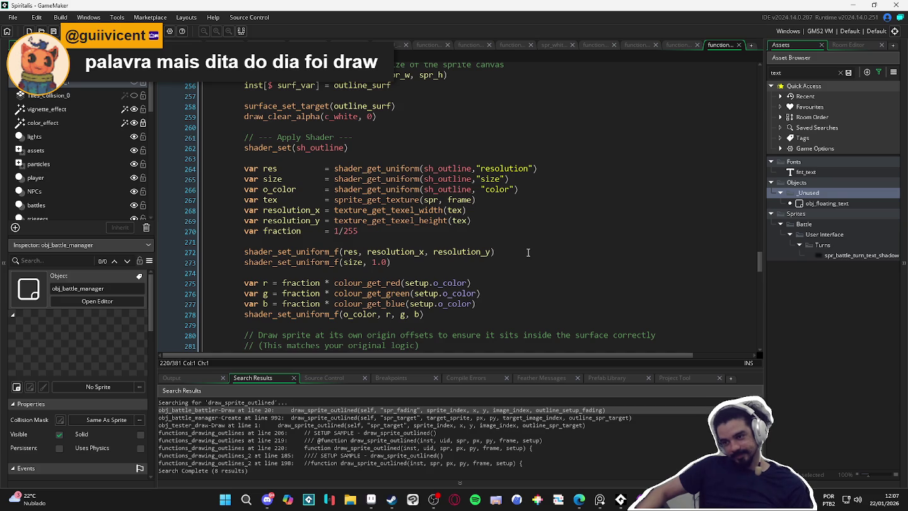
pyautogui.scroll(-3, 528, 252)
pyautogui.scroll(3, 528, 252)
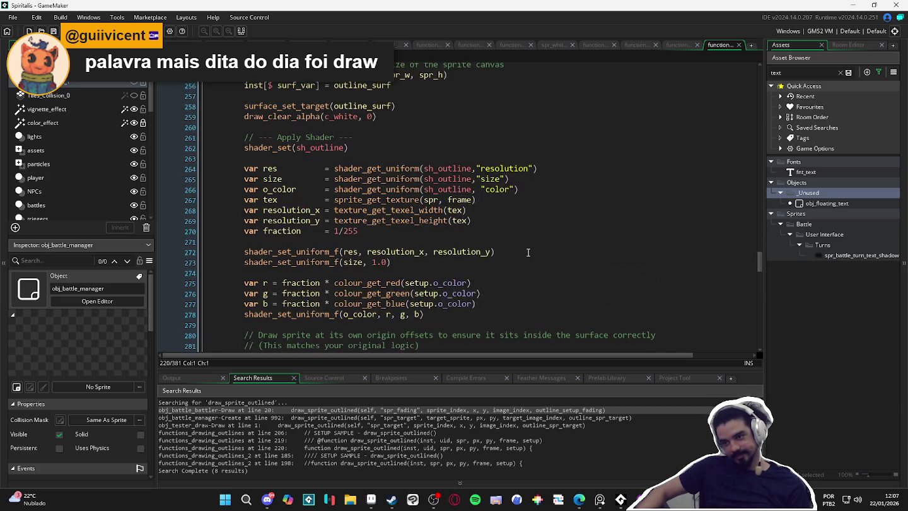
pyautogui.scroll(-3, 529, 252)
pyautogui.scroll(7, 528, 252)
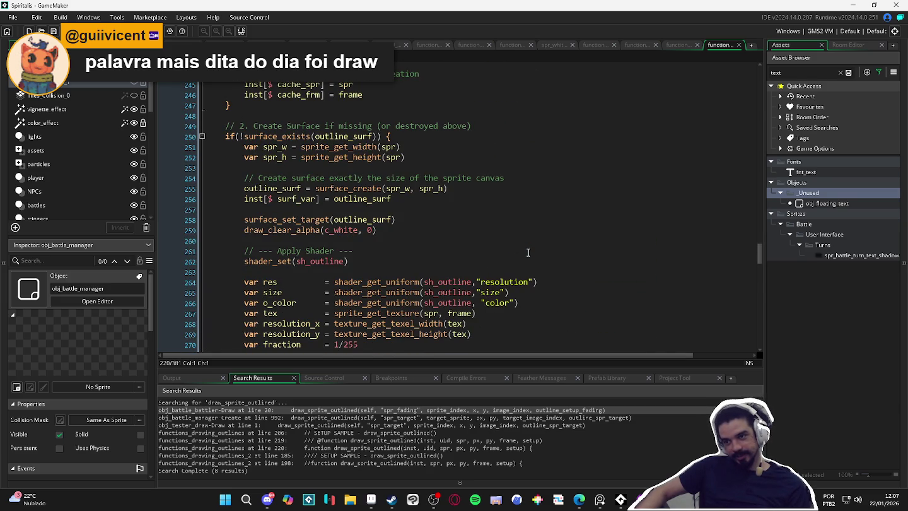
pyautogui.scroll(3, 528, 252)
pyautogui.scroll(-3, 529, 252)
pyautogui.scroll(-4, 529, 252)
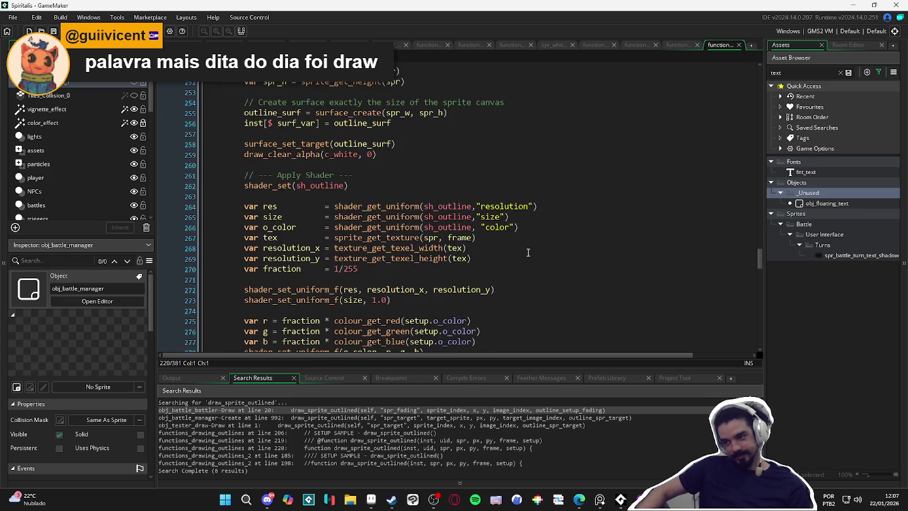
pyautogui.scroll(-8, 528, 252)
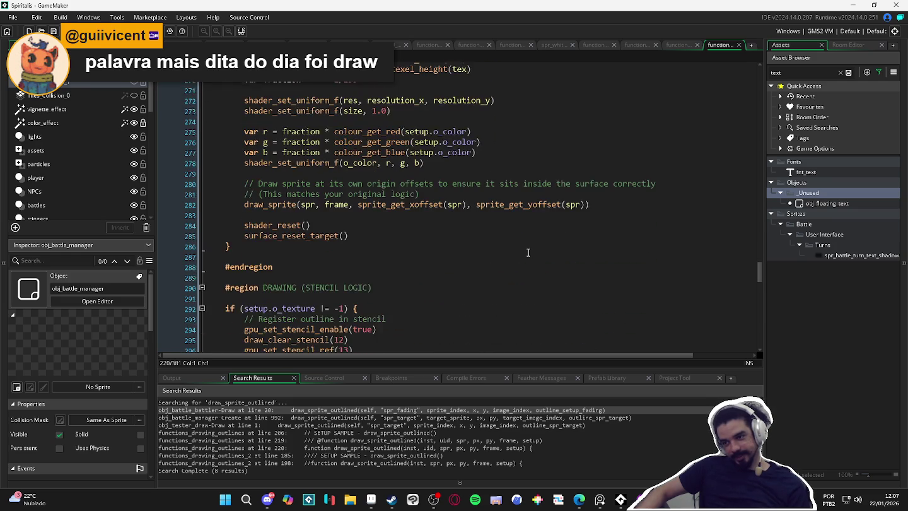
pyautogui.scroll(-1, 529, 252)
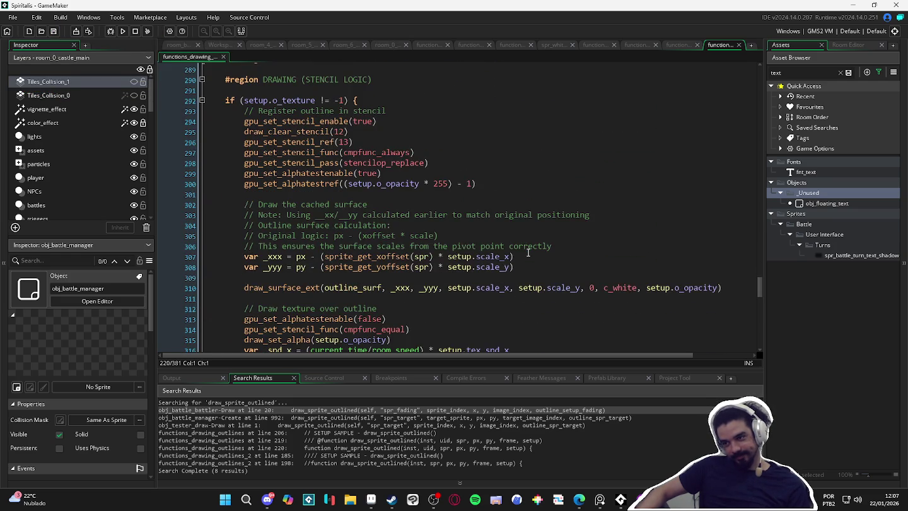
pyautogui.scroll(1, 528, 252)
pyautogui.scroll(-2, 528, 253)
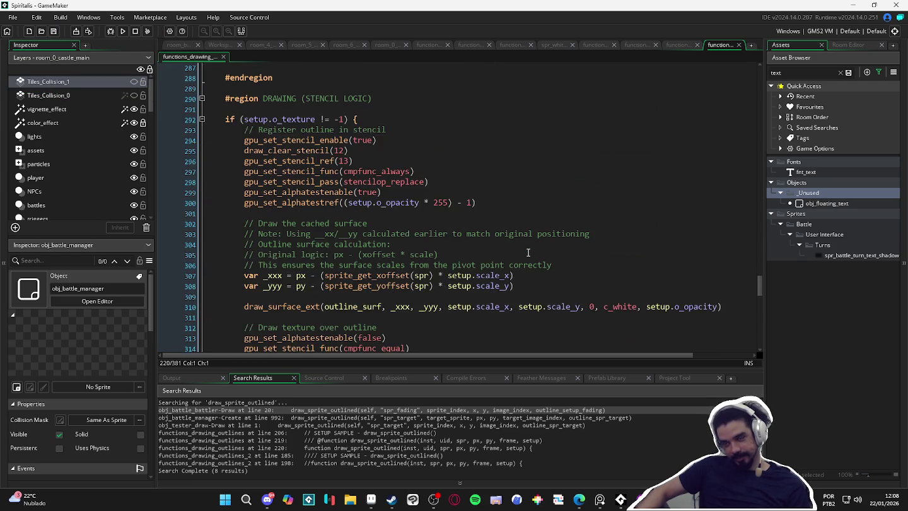
pyautogui.scroll(1, 529, 253)
pyautogui.scroll(-1, 528, 253)
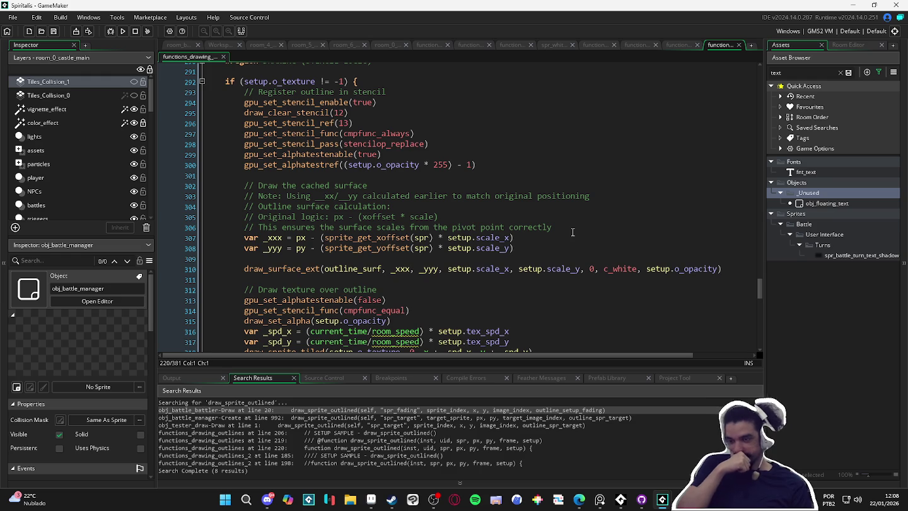
pyautogui.hotkey('ctrl', 'z')
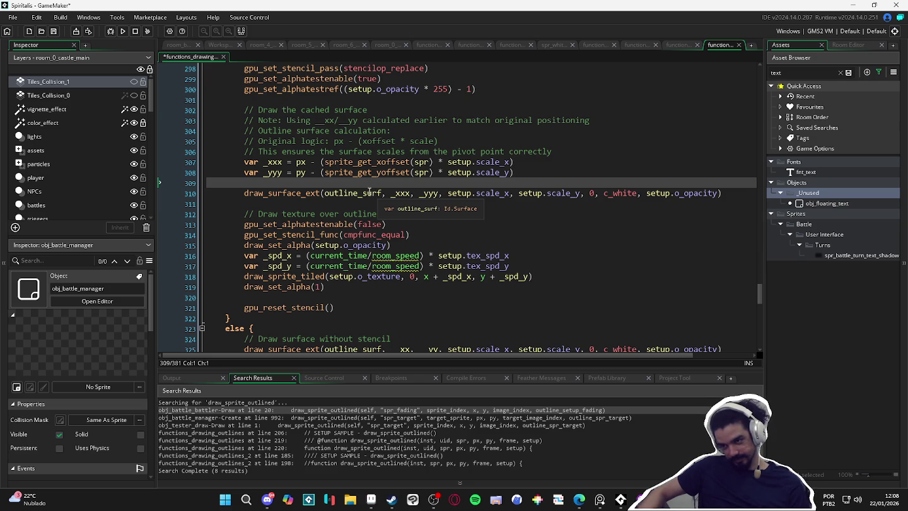
# Step: Comment out the draw_sprite_tiled call on line 318 and run the game with F5
pyautogui.click(246, 276)
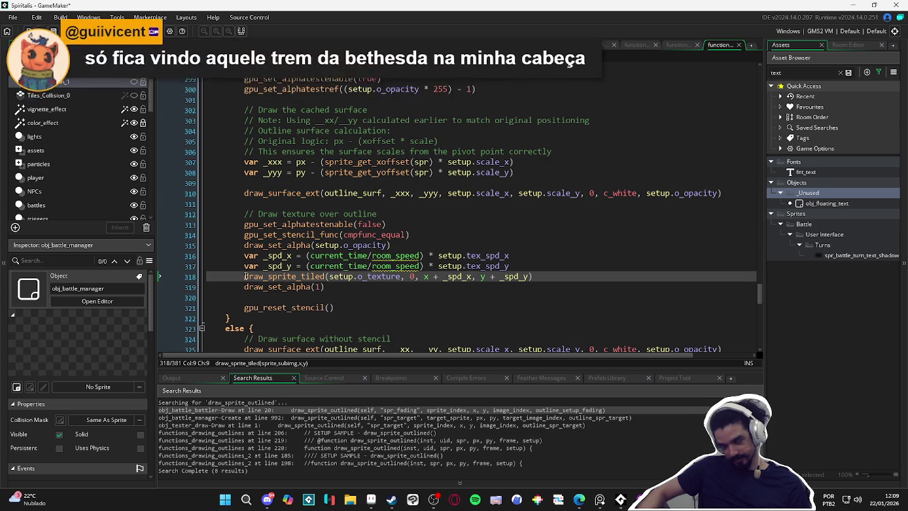
pyautogui.write('//')
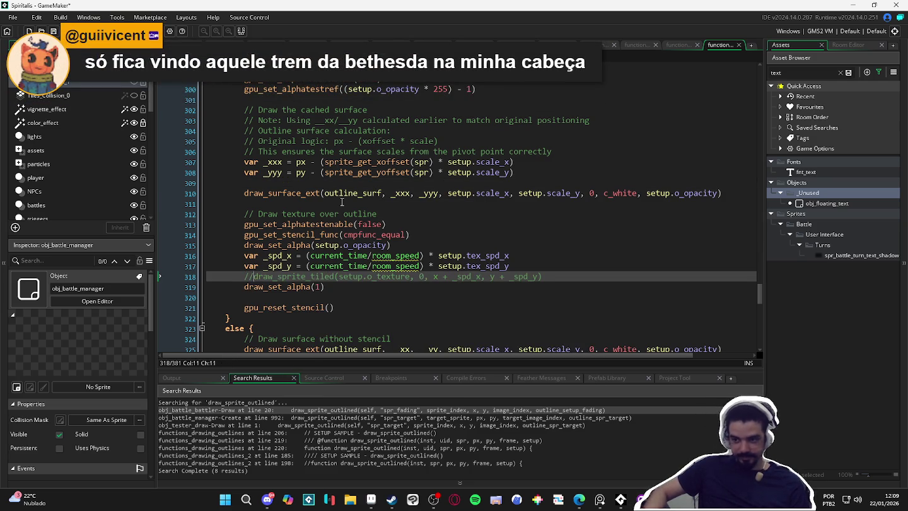
pyautogui.press('F5')
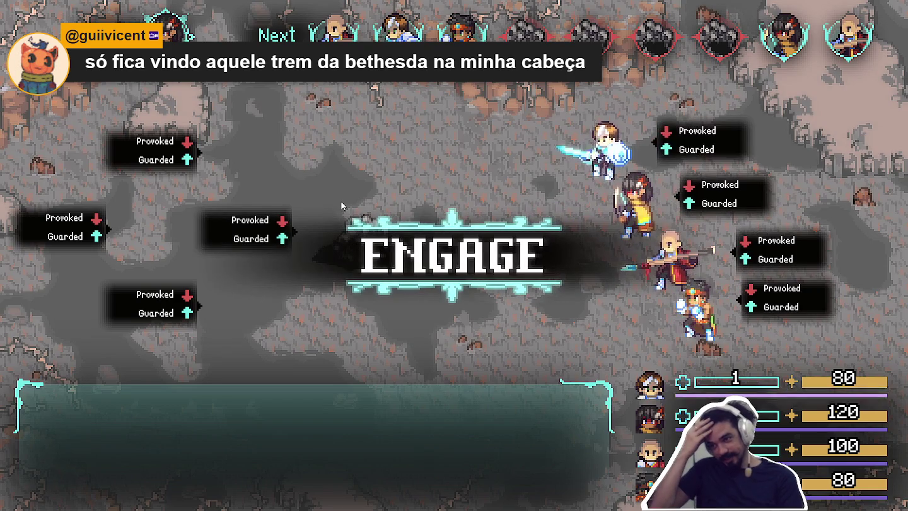
# Step: Attack a Sloth Blob in the test battle, then close the game
pyautogui.press('Return')
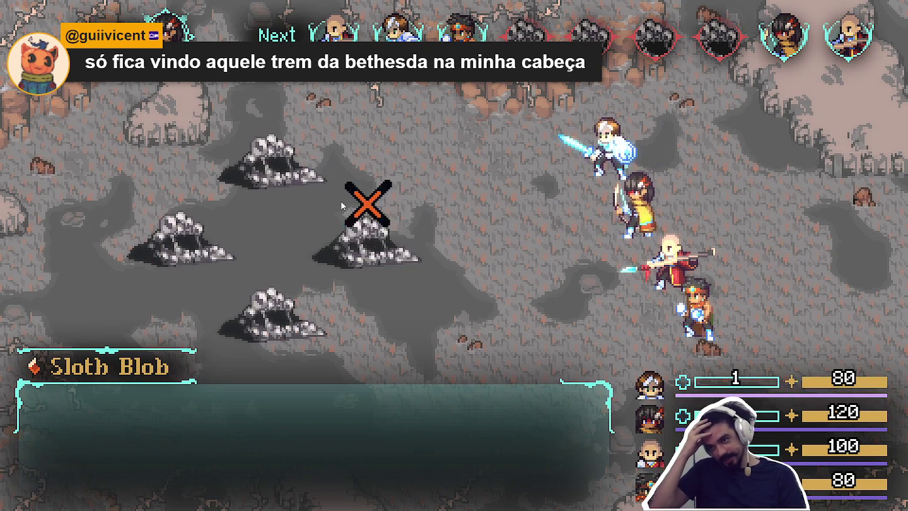
pyautogui.press('Return')
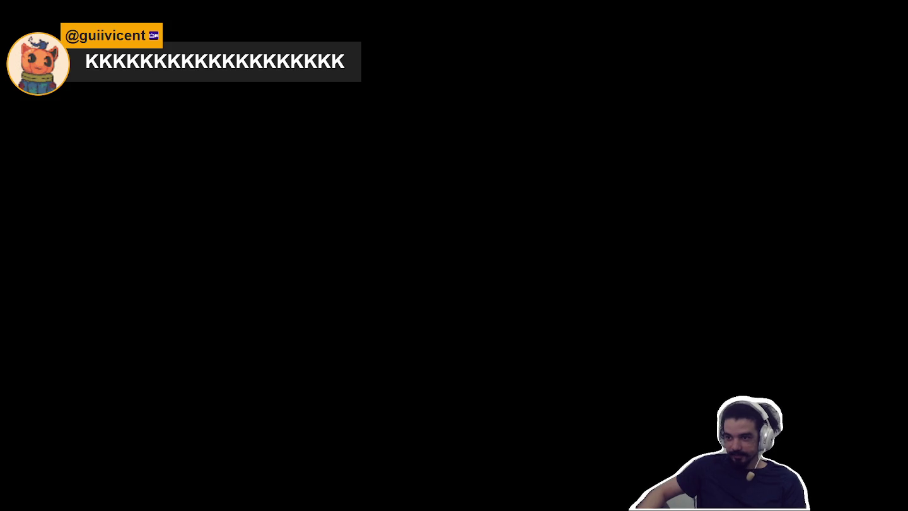
pyautogui.scroll(5, 275, 260)
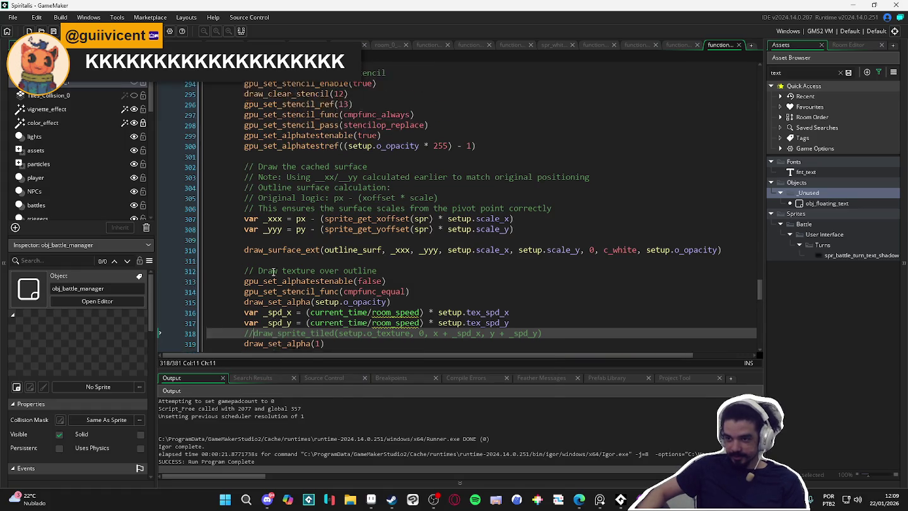
# Step: Restore the draw_sprite_tiled call on line 318 and fold the if block at line 292
pyautogui.scroll(-8, 277, 261)
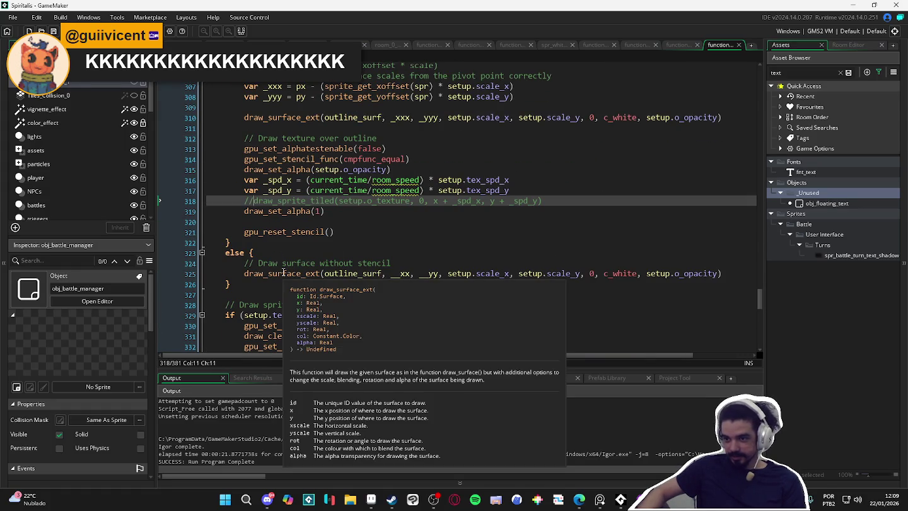
pyautogui.press('BackSpace')
pyautogui.press('BackSpace')
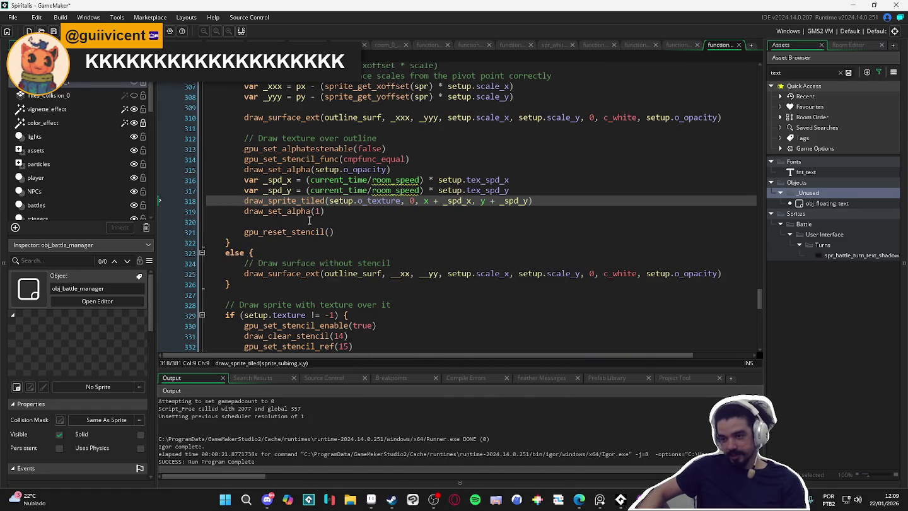
pyautogui.scroll(10, 311, 202)
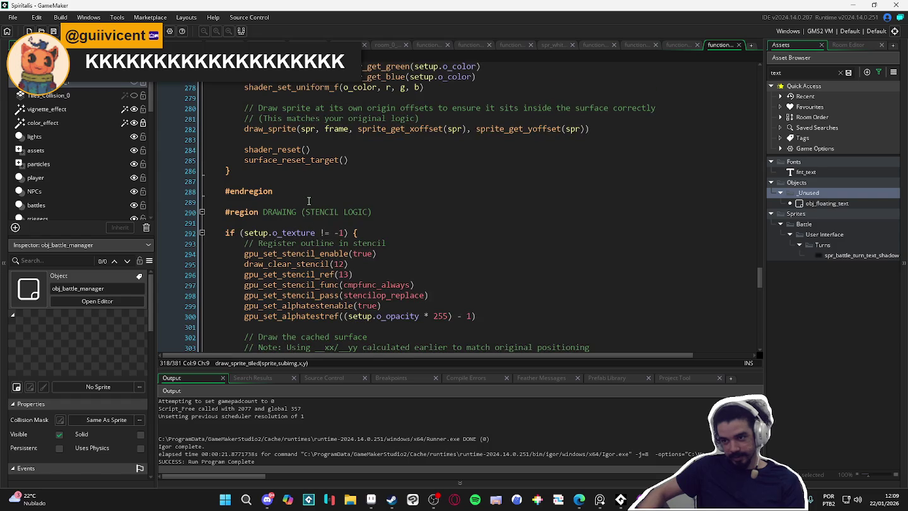
pyautogui.click(203, 234)
# Step: Comment out the draw_sprite_tiled call on line 347 with Ctrl+K and rerun the game
pyautogui.scroll(8, 255, 227)
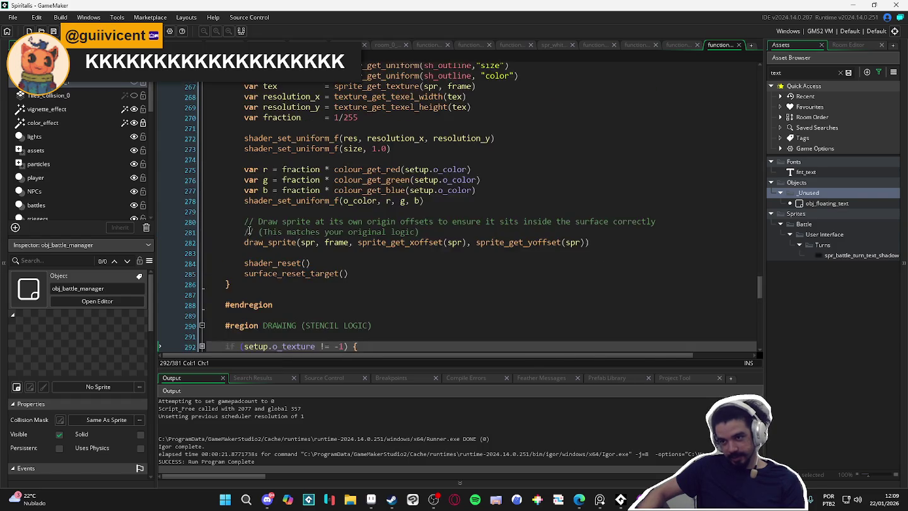
pyautogui.scroll(3, 257, 223)
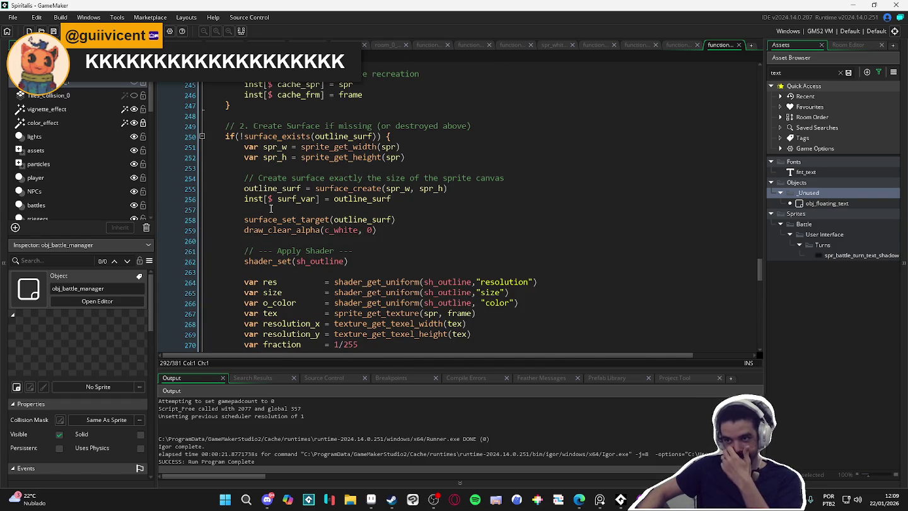
pyautogui.scroll(-4, 271, 208)
pyautogui.scroll(11, 296, 208)
pyautogui.scroll(-4, 333, 199)
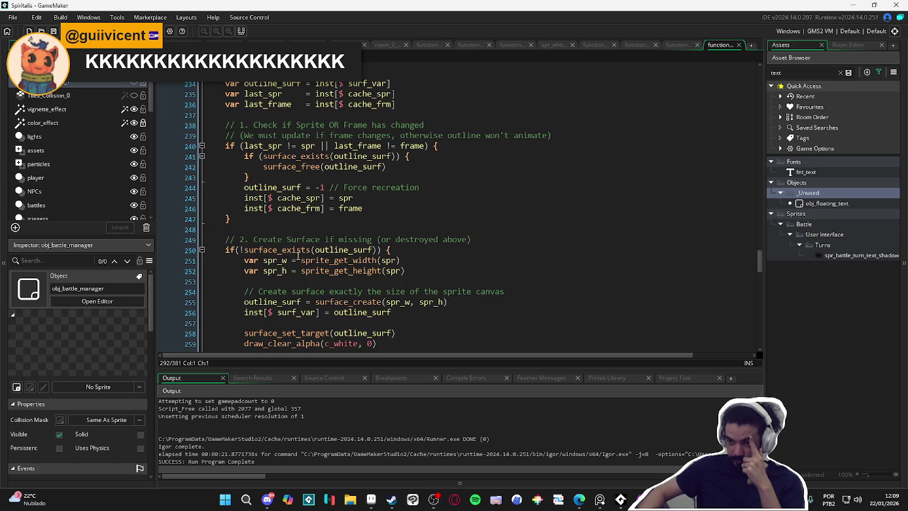
pyautogui.scroll(-15, 298, 255)
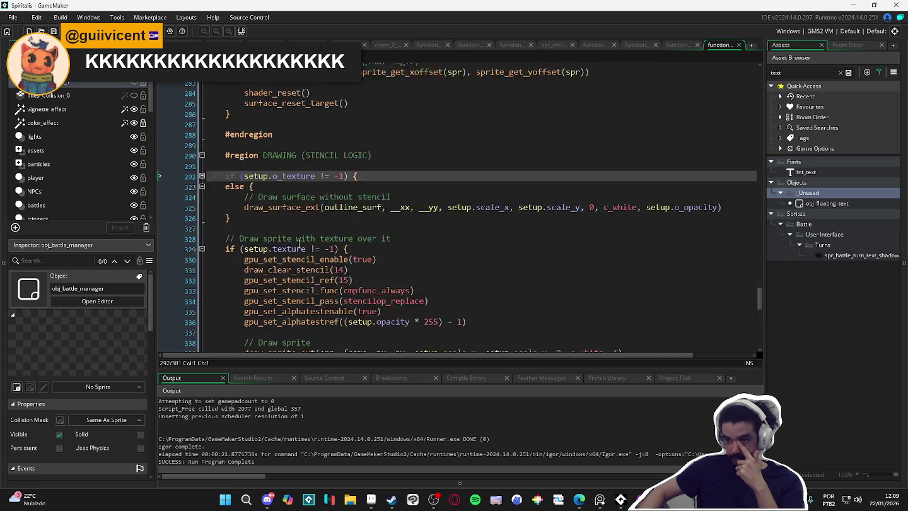
pyautogui.scroll(-2, 302, 261)
pyautogui.scroll(-1, 305, 274)
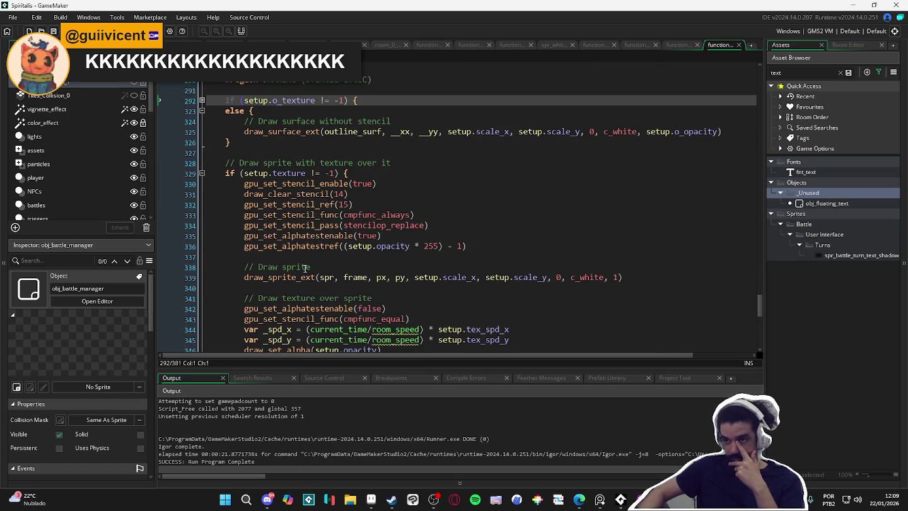
pyautogui.scroll(-2, 306, 268)
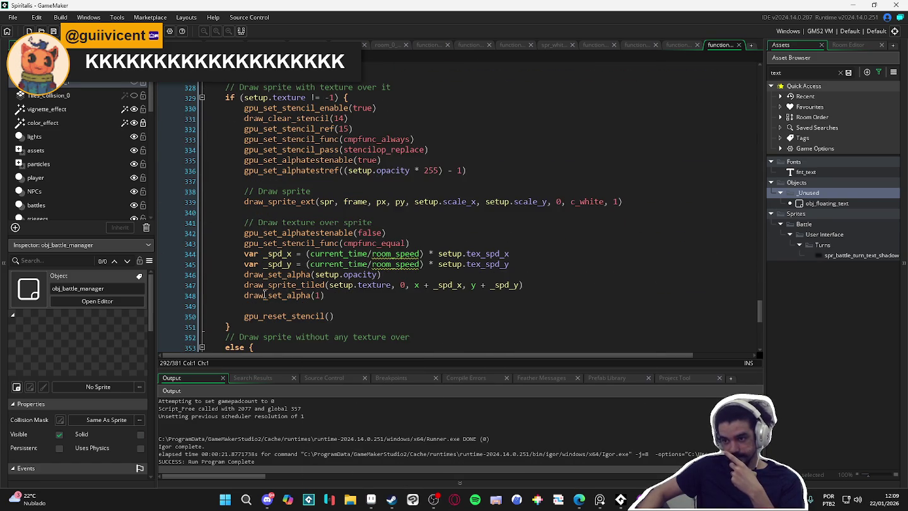
pyautogui.click(241, 284)
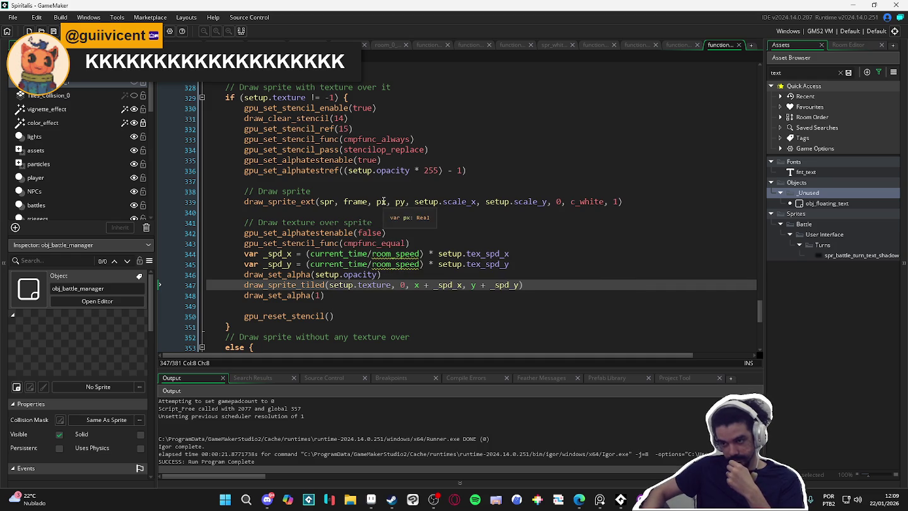
pyautogui.hotkey('ctrl', 'k')
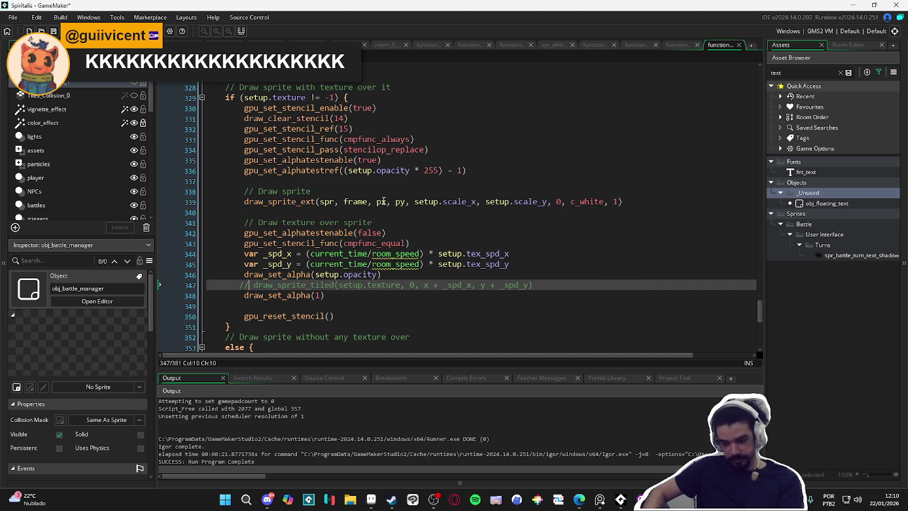
pyautogui.press('F5')
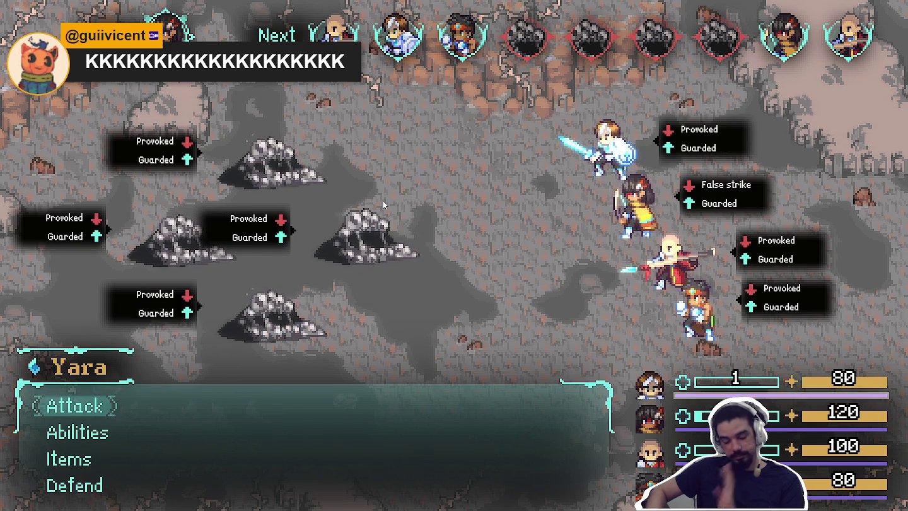
# Step: Have Yara attack the middle Sloth Blob so the enemies take their turn
pyautogui.press('Return')
pyautogui.press('Return')
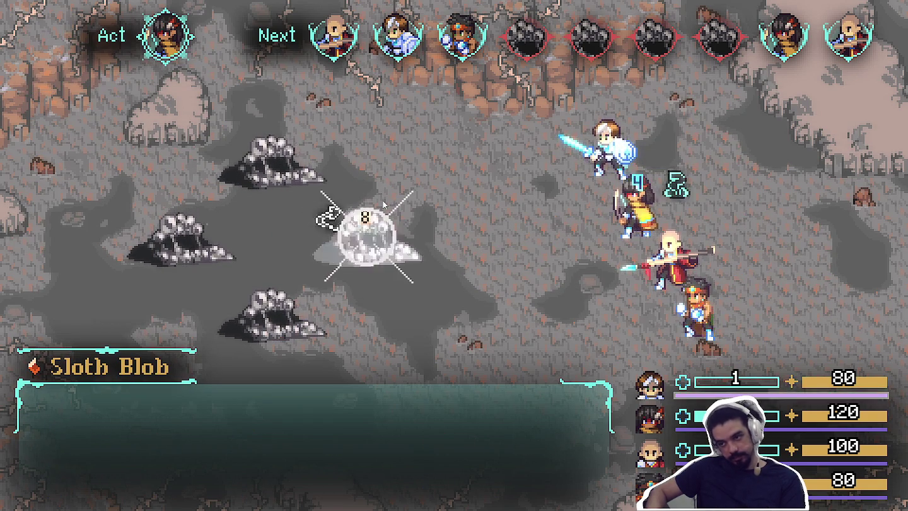
pyautogui.press('Return')
pyautogui.press('Return')
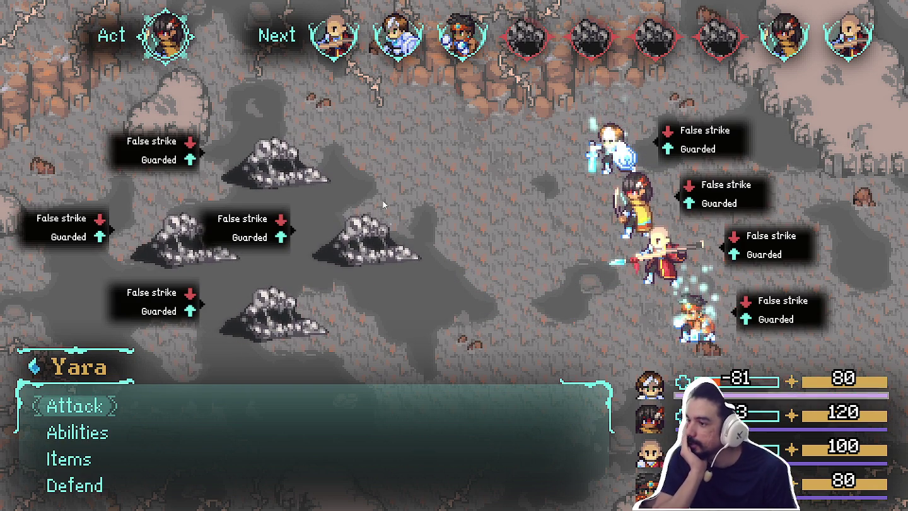
pyautogui.press('Return')
pyautogui.press('Return')
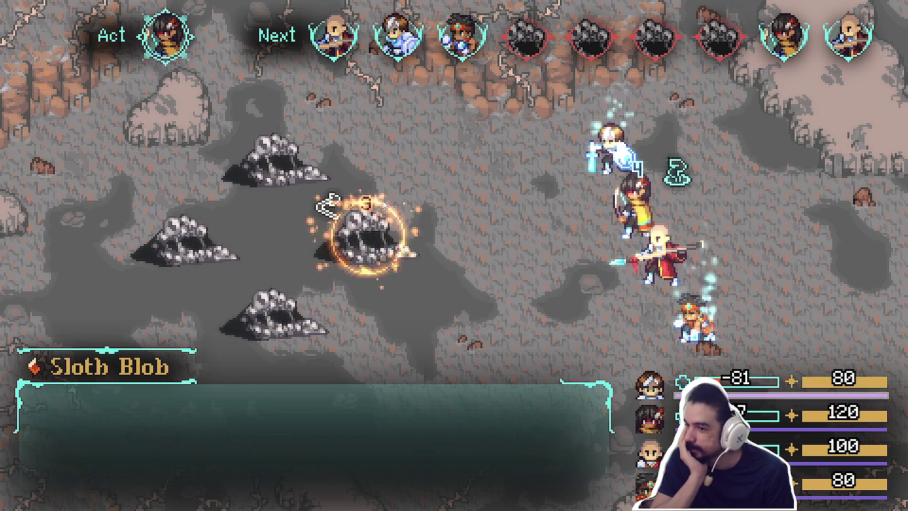